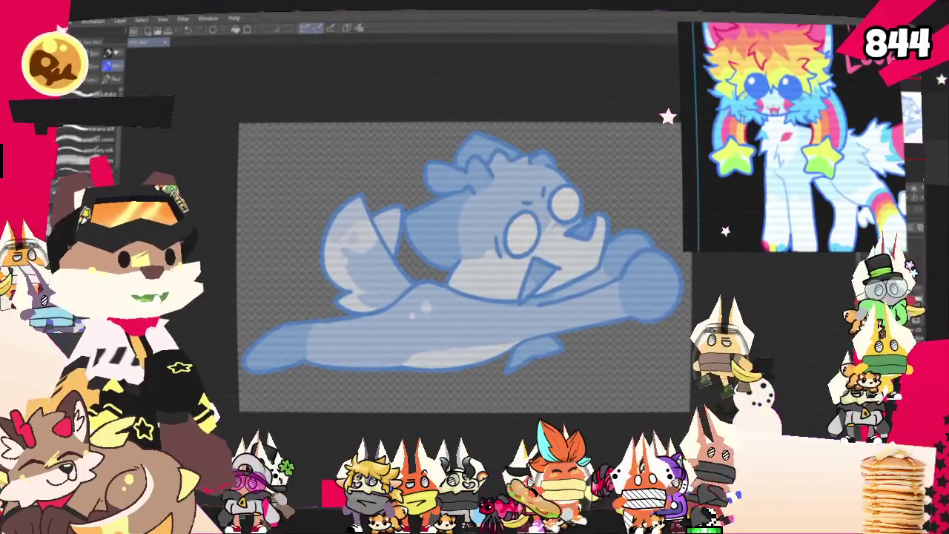
Zoom in on the canvas and switch to the Pencil sub-tools with the P shortcut.
{"action": "scroll", "coordinate": [459, 267], "scroll_direction": "up", "scroll_amount": 2}
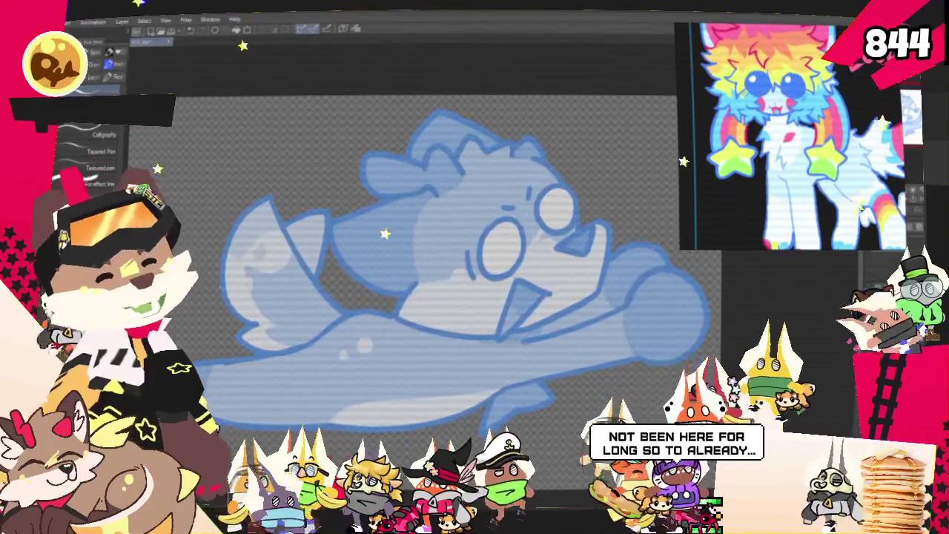
{"action": "scroll", "coordinate": [408, 297], "scroll_direction": "down", "scroll_amount": 1}
{"action": "scroll", "coordinate": [445, 282], "scroll_direction": "up", "scroll_amount": 1}
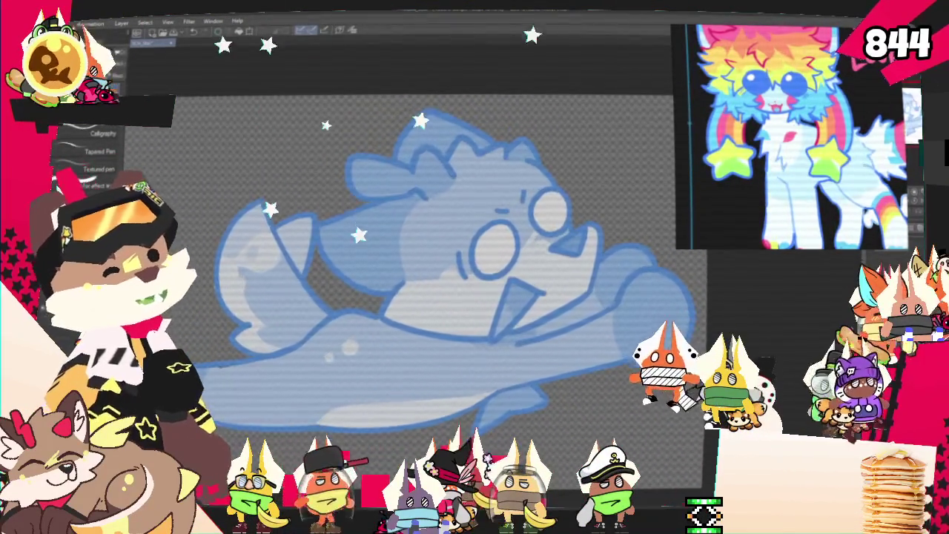
{"action": "key", "text": "p"}
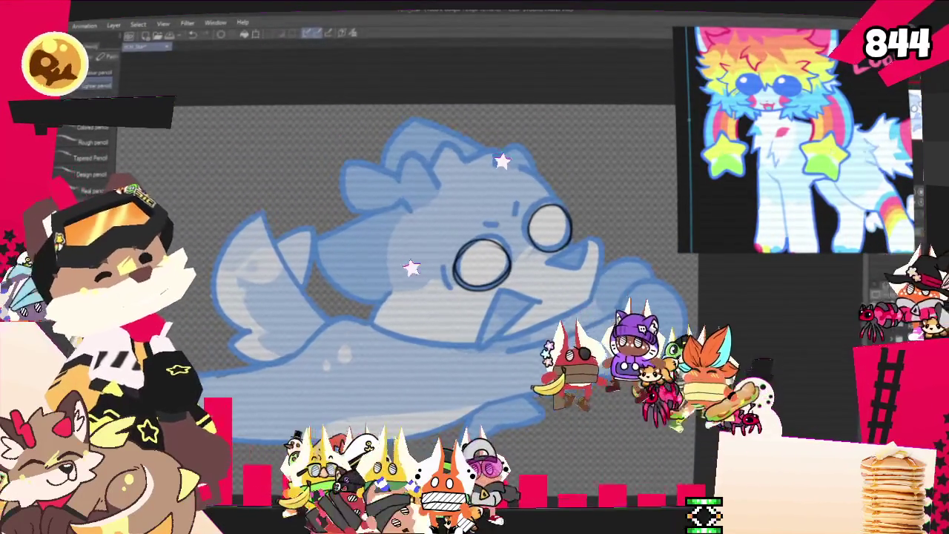
Draw a curved hair stroke beside the right eye and extend the mouth line down-left.
{"action": "left_click_drag", "start_coordinate": [580, 235], "coordinate": [573, 290]}
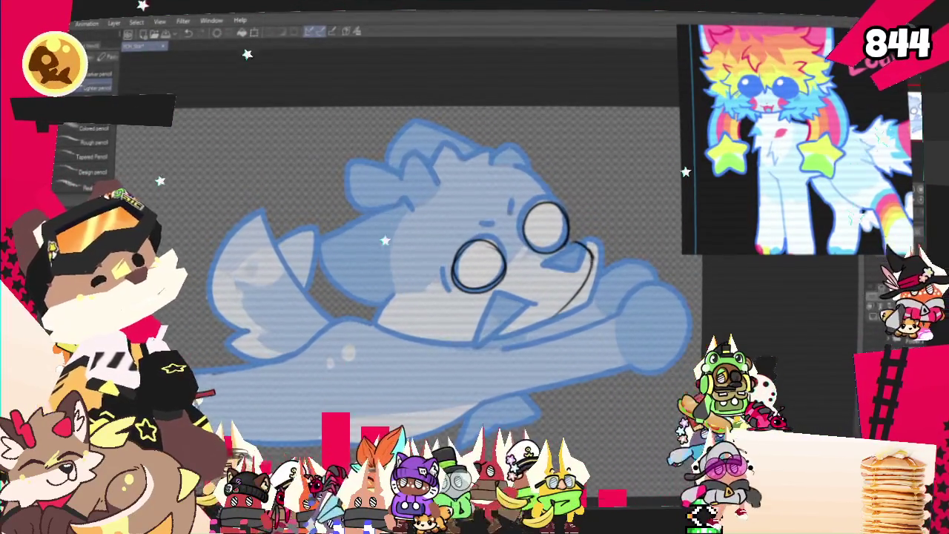
{"action": "left_click_drag", "start_coordinate": [556, 314], "coordinate": [496, 338]}
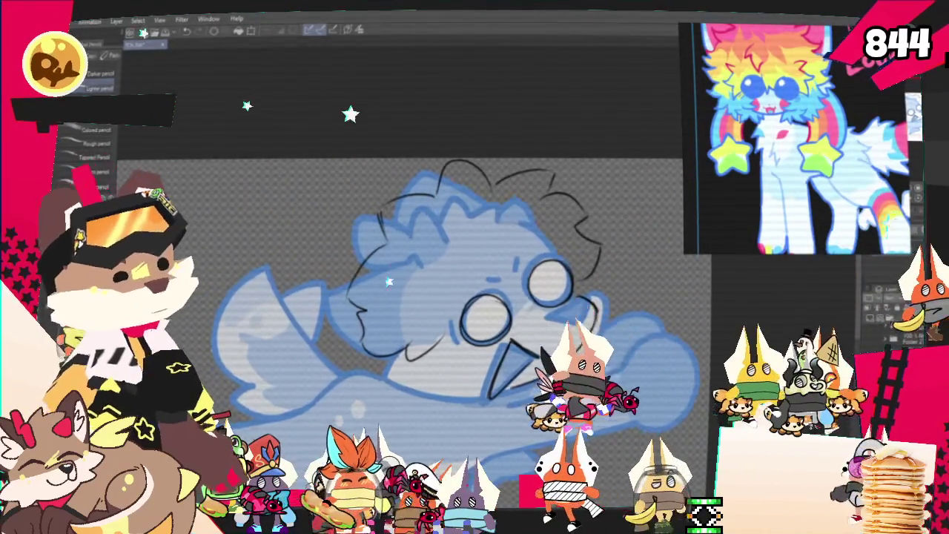
{"action": "scroll", "coordinate": [401, 334], "scroll_direction": "down", "scroll_amount": 2}
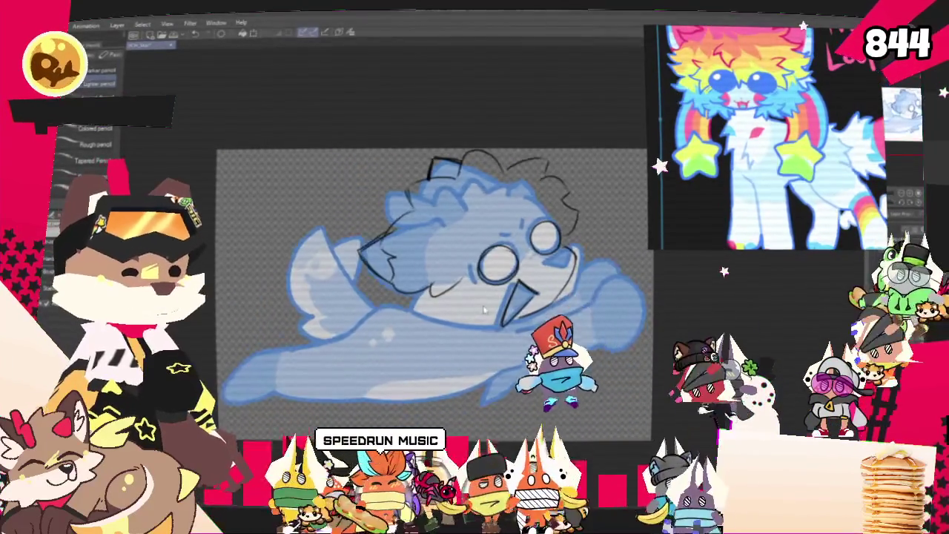
Scroll the canvas to bring the area below the creature's face into view.
{"action": "scroll", "coordinate": [484, 310], "scroll_direction": "down", "scroll_amount": 2}
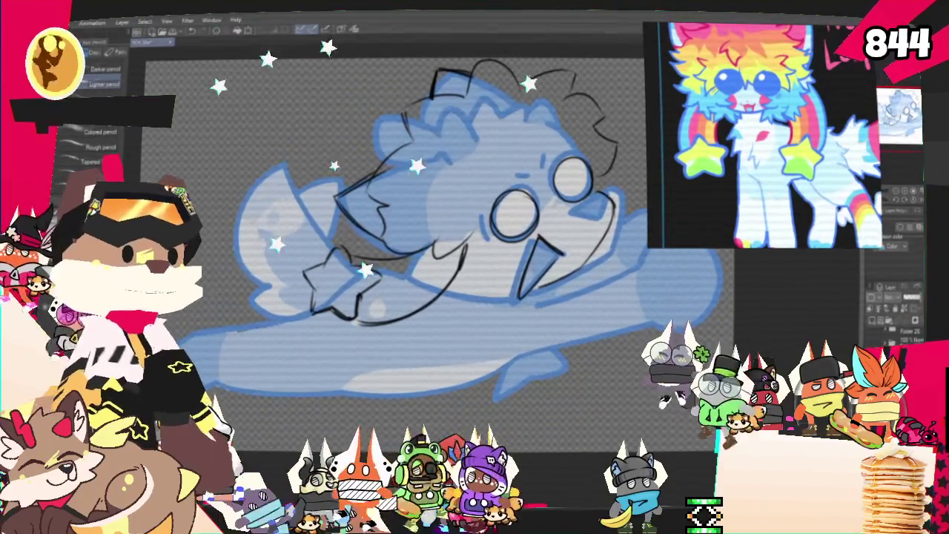
Zoom the canvas out and back in, then zoom the Sub View to show the Fruit Loop label.
{"action": "key", "text": "ctrl+minus"}
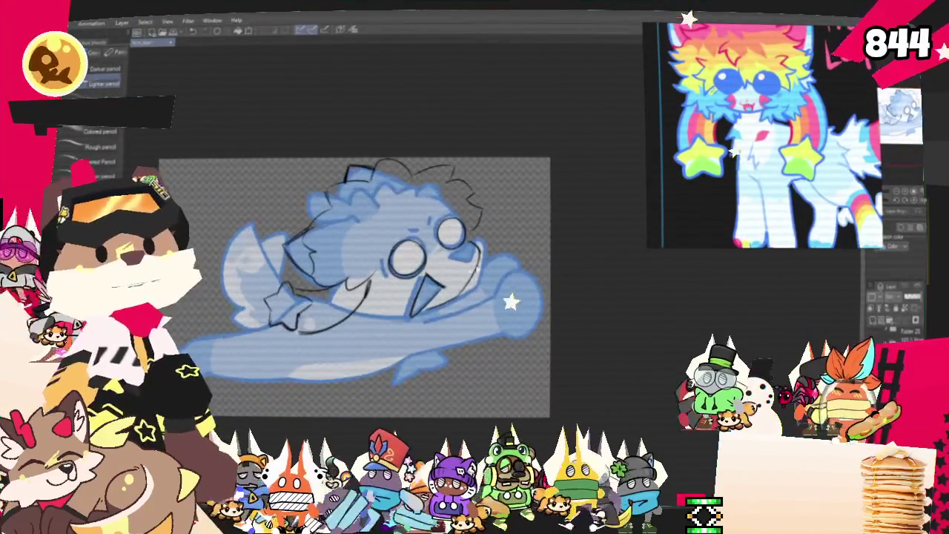
{"action": "key", "text": "ctrl+plus"}
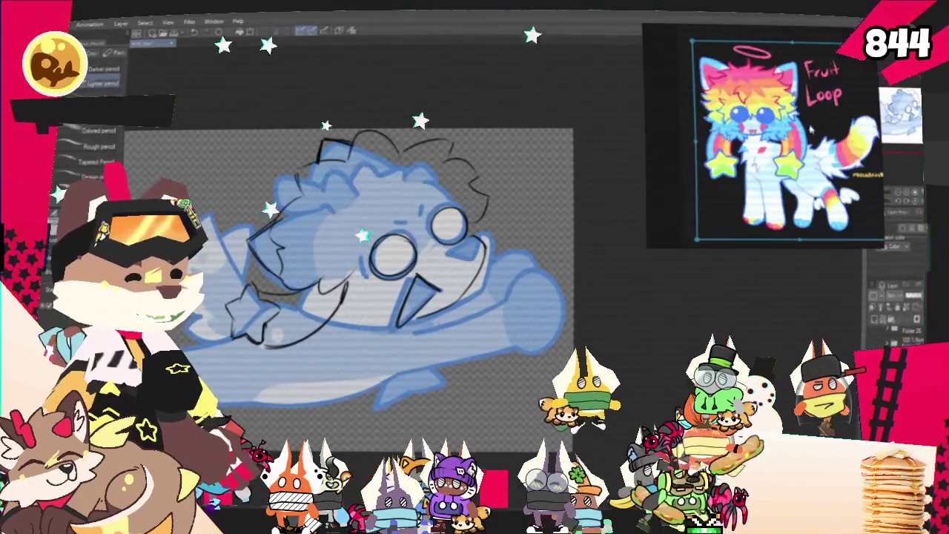
{"action": "scroll", "coordinate": [779, 115], "scroll_direction": "up", "scroll_amount": 2}
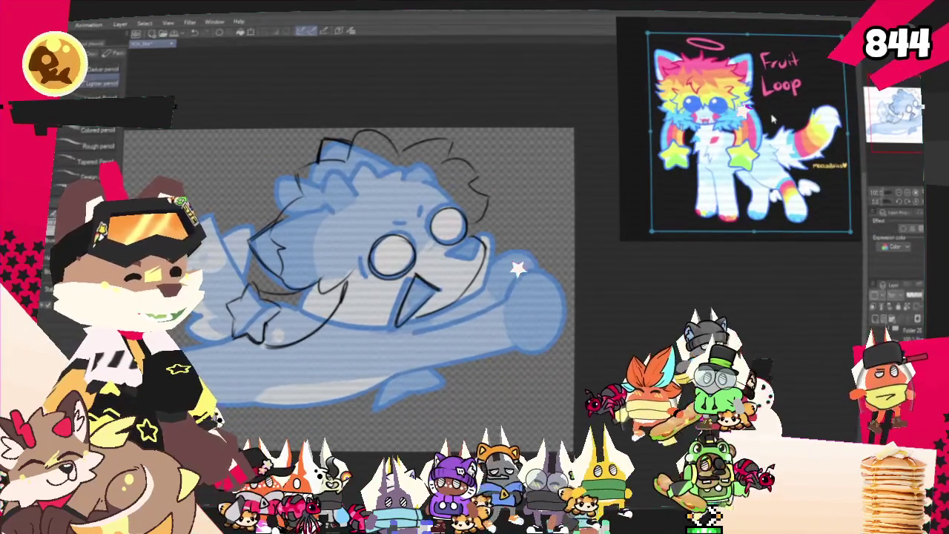
{"action": "scroll", "coordinate": [406, 271], "scroll_direction": "left", "scroll_amount": 3}
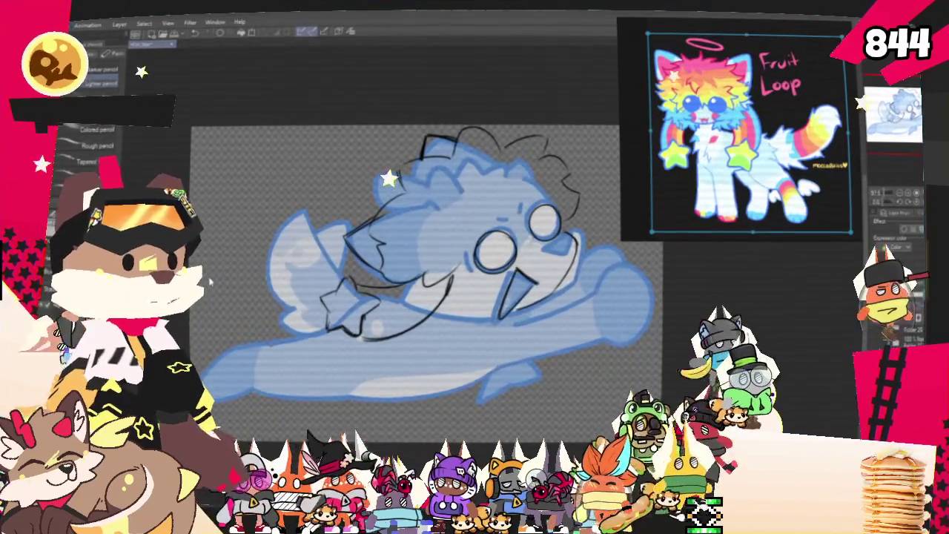
{"action": "scroll", "coordinate": [445, 271], "scroll_direction": "left", "scroll_amount": 2}
{"action": "scroll", "coordinate": [445, 271], "scroll_direction": "left", "scroll_amount": 1}
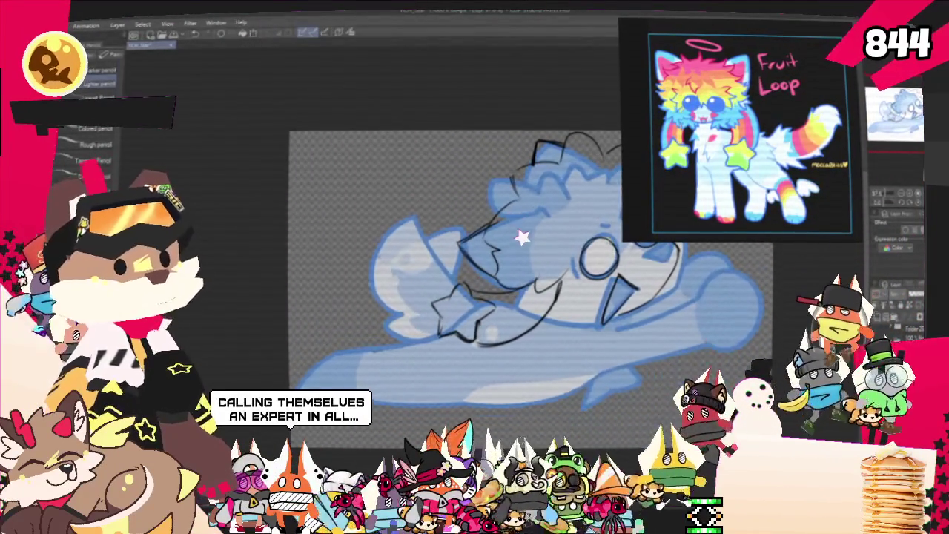
{"action": "left_click_drag", "start_coordinate": [406, 217], "coordinate": [446, 260]}
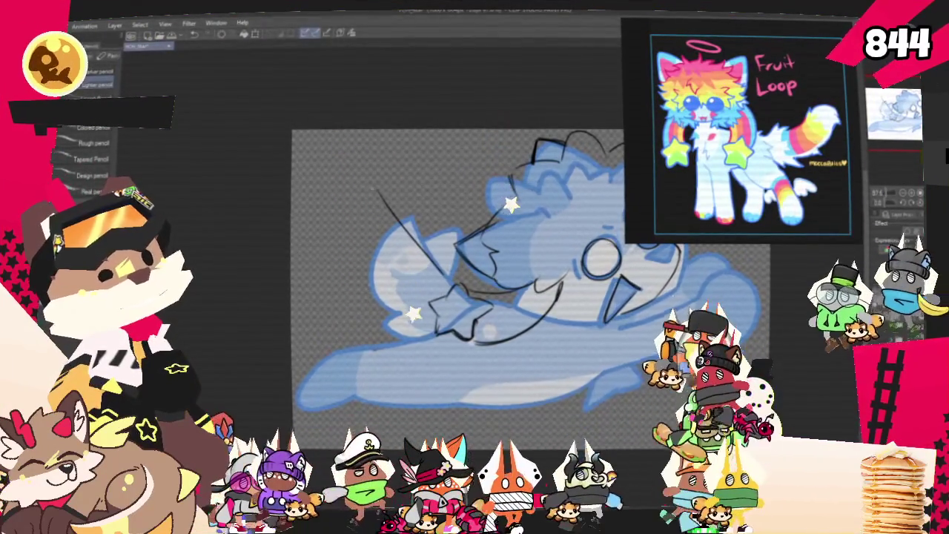
Discard a trial ear stroke, pan the canvas left, and sketch a black curve across the face.
{"action": "left_click_drag", "start_coordinate": [376, 190], "coordinate": [366, 276]}
{"action": "key", "text": "ctrl+z"}
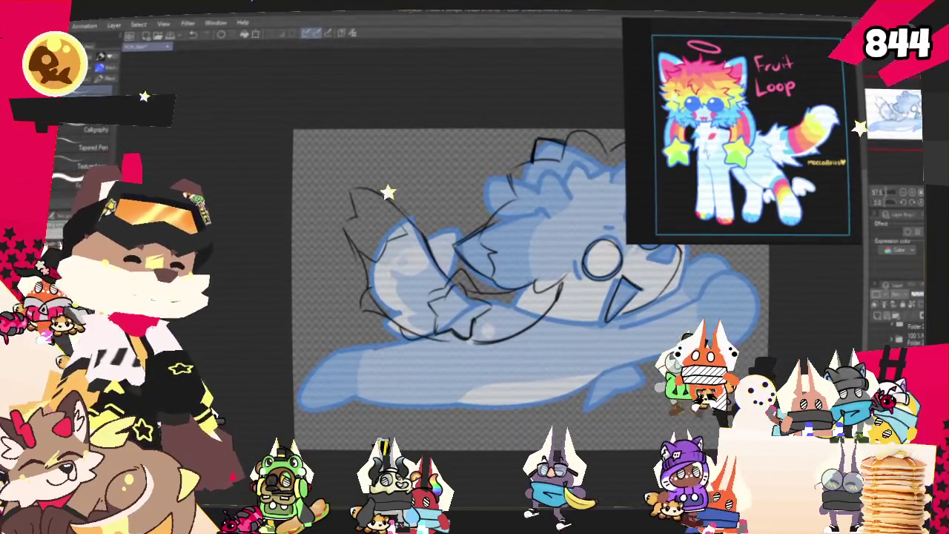
{"action": "mouse_move", "coordinate": [519, 297]}
{"action": "left_mouse_down"}
{"action": "mouse_move", "coordinate": [469, 278]}
{"action": "mouse_move", "coordinate": [466, 293]}
{"action": "left_mouse_up"}
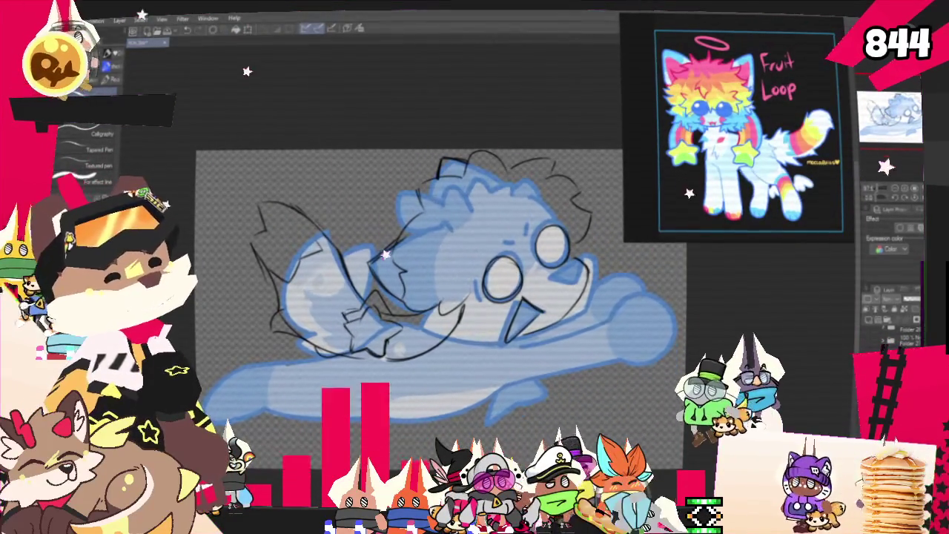
{"action": "mouse_move", "coordinate": [415, 297]}
{"action": "left_mouse_down"}
{"action": "mouse_move", "coordinate": [367, 294]}
{"action": "mouse_move", "coordinate": [414, 280]}
{"action": "left_mouse_up"}
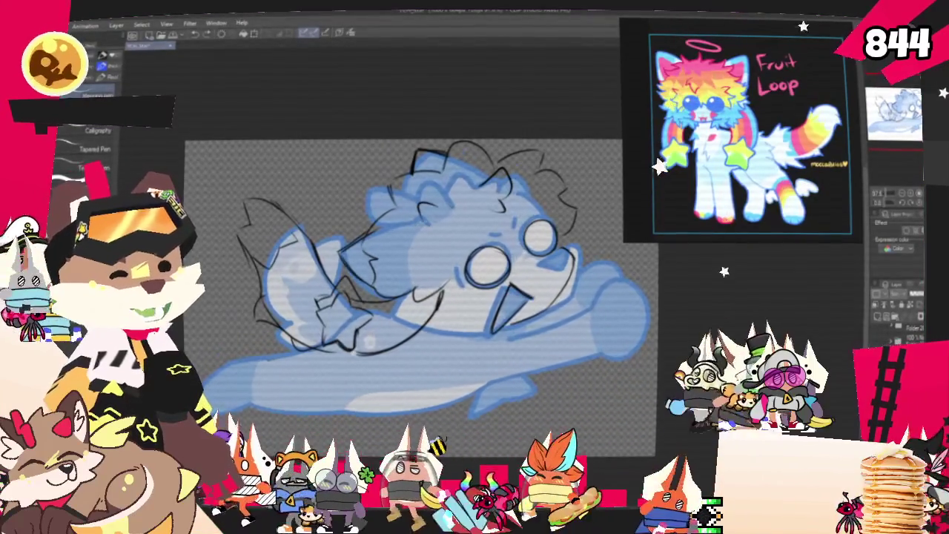
{"action": "left_click_drag", "start_coordinate": [399, 254], "coordinate": [454, 251]}
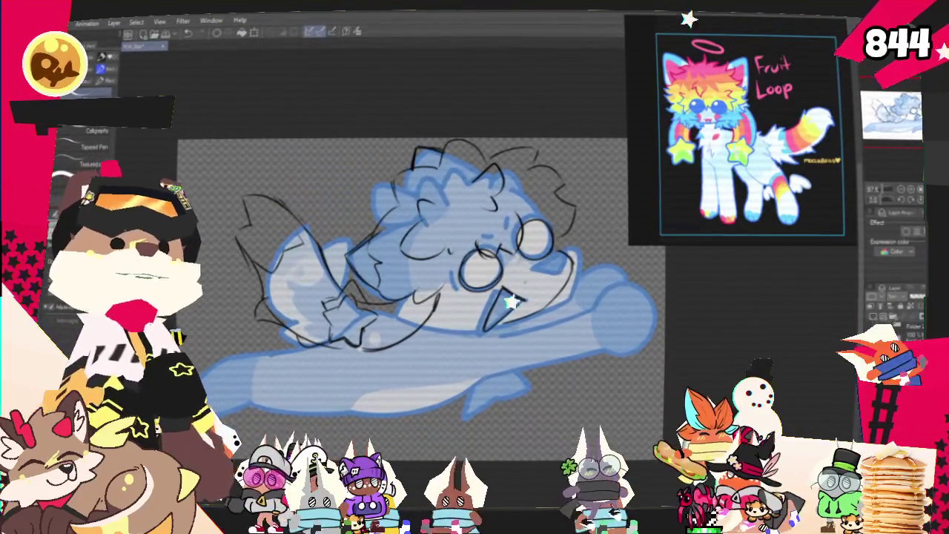
{"action": "scroll", "coordinate": [388, 247], "scroll_direction": "down", "scroll_amount": 1}
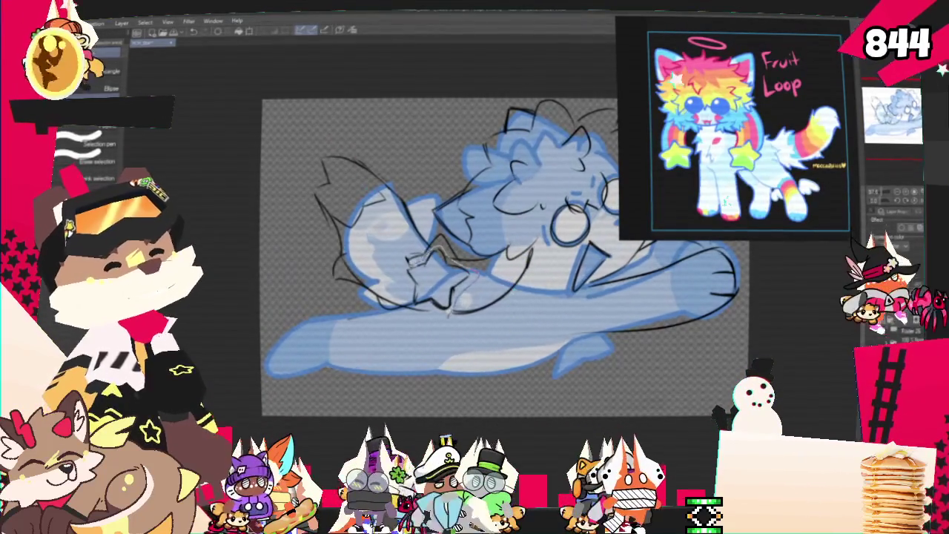
Lasso-select the star and rotate and shift it slightly with the Ctrl+T transform.
{"action": "left_click_drag", "start_coordinate": [408, 252], "coordinate": [467, 312]}
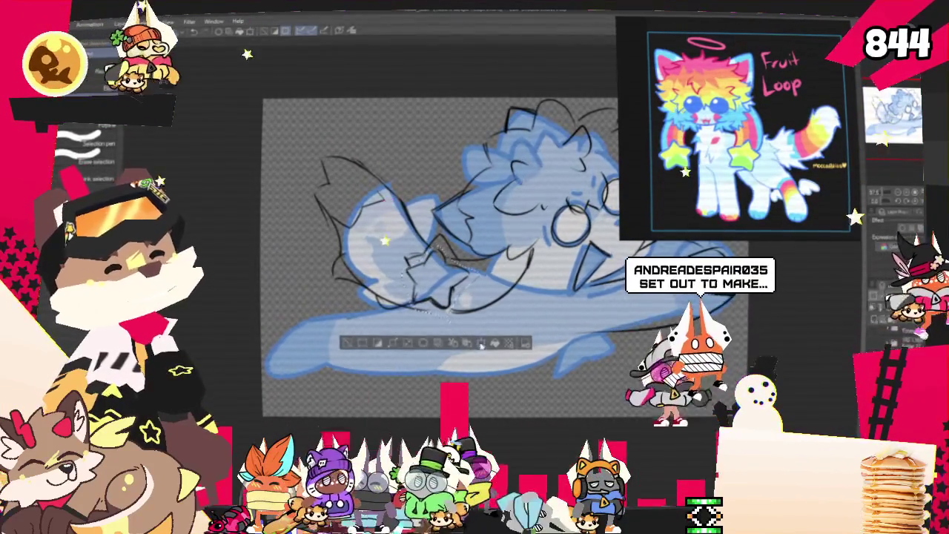
{"action": "key", "text": "ctrl+t"}
{"action": "left_click_drag", "start_coordinate": [483, 248], "coordinate": [519, 254]}
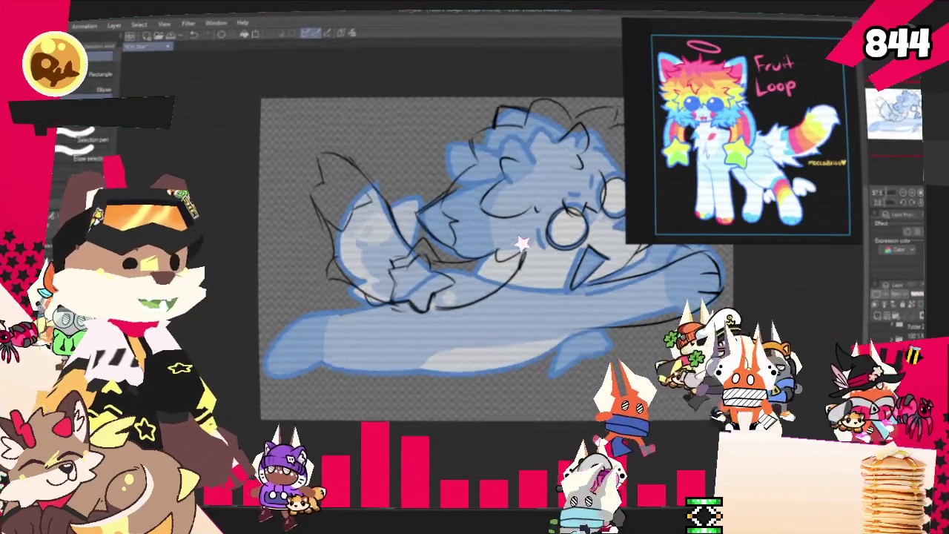
{"action": "left_click_drag", "start_coordinate": [489, 259], "coordinate": [475, 223]}
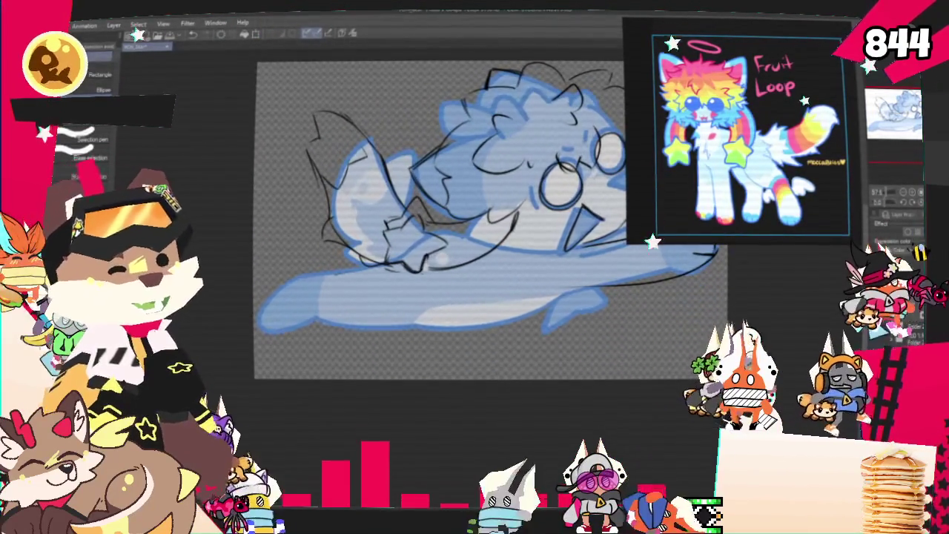
{"action": "key", "text": "p"}
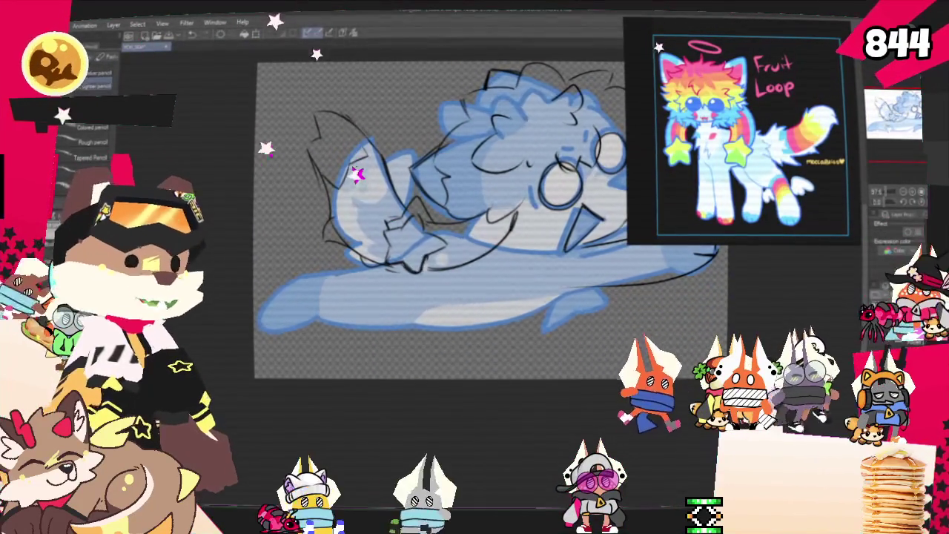
{"action": "scroll", "coordinate": [416, 238], "scroll_direction": "up", "scroll_amount": 2}
{"action": "scroll", "coordinate": [422, 253], "scroll_direction": "up", "scroll_amount": 2}
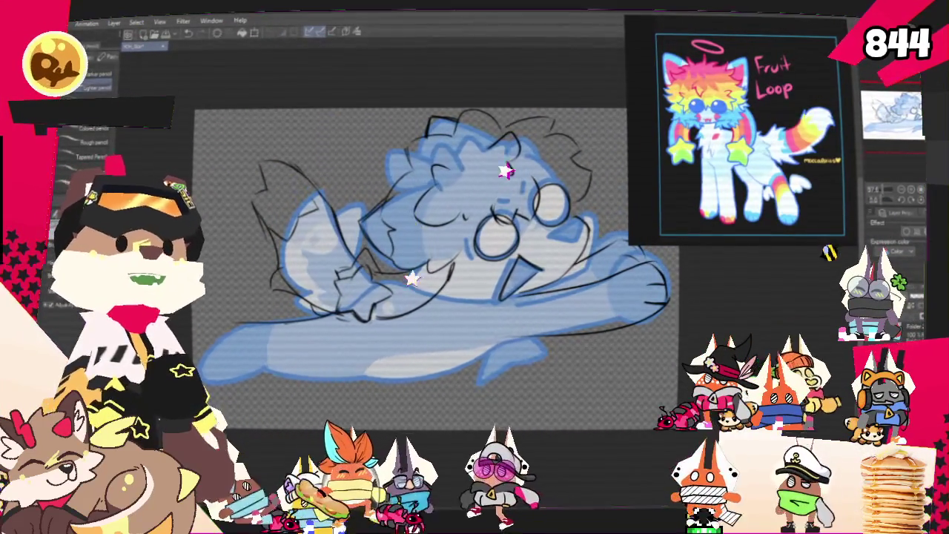
{"action": "left_click_drag", "start_coordinate": [423, 252], "coordinate": [528, 195]}
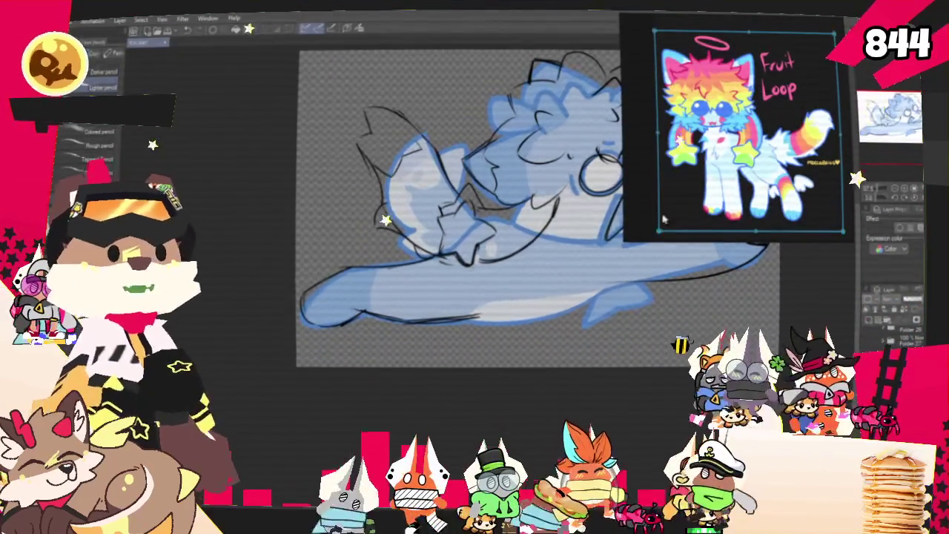
{"action": "left_click_drag", "start_coordinate": [460, 208], "coordinate": [297, 326]}
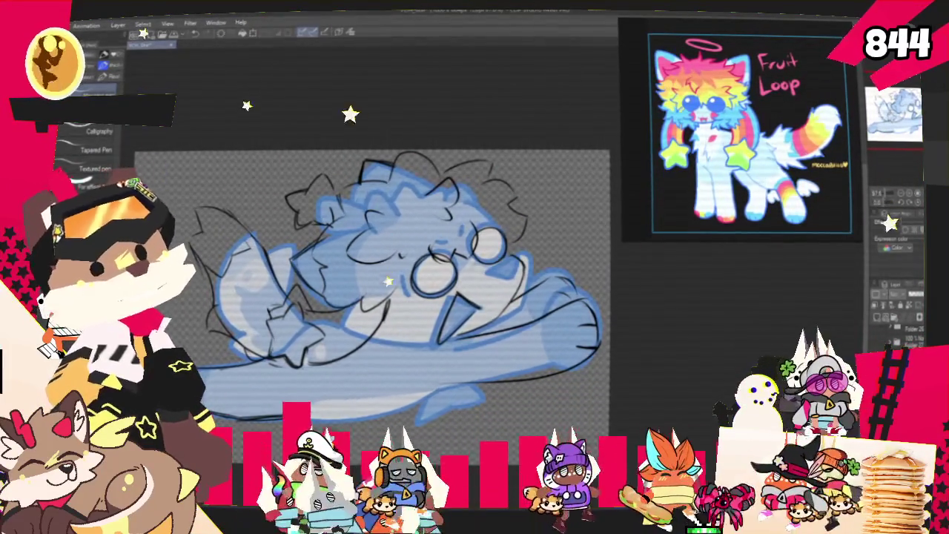
Switch pencil sub-tools, zoom in on the sketch, and bring up transform handles on the layer.
{"action": "key", "text": "p"}
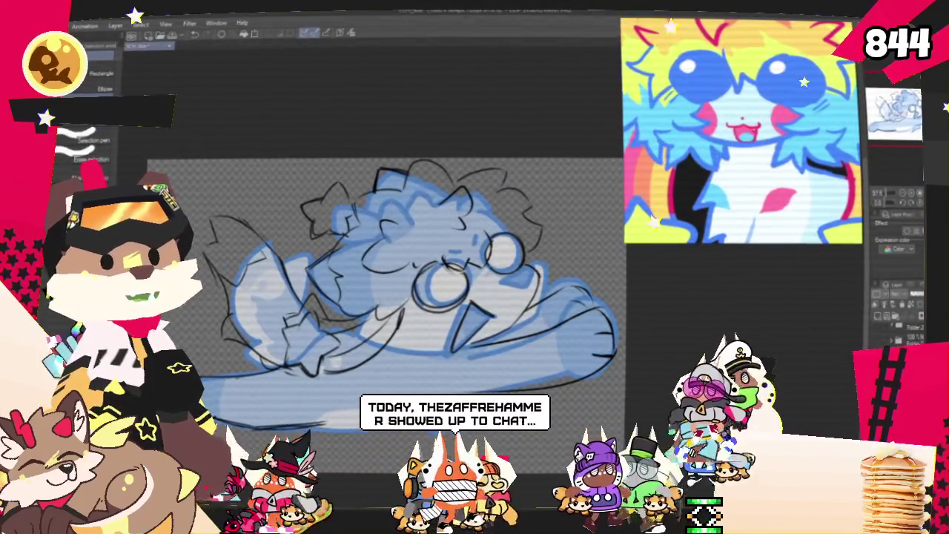
{"action": "key", "text": "p"}
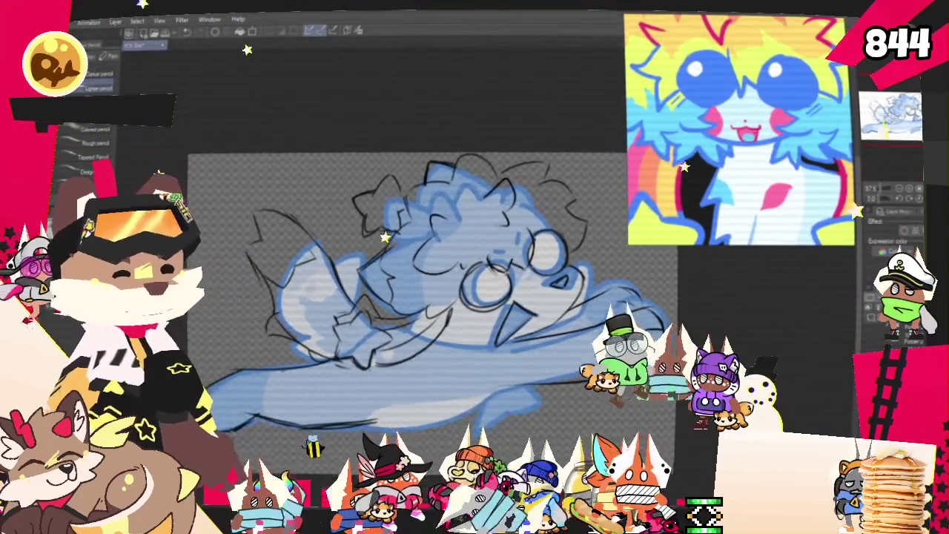
{"action": "scroll", "coordinate": [415, 282], "scroll_direction": "up", "scroll_amount": 2}
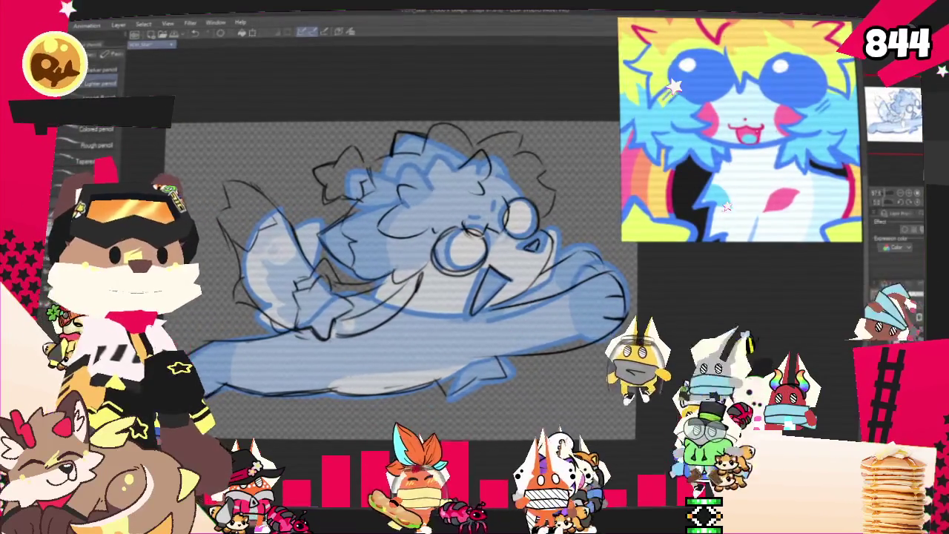
{"action": "key", "text": "ctrl+t"}
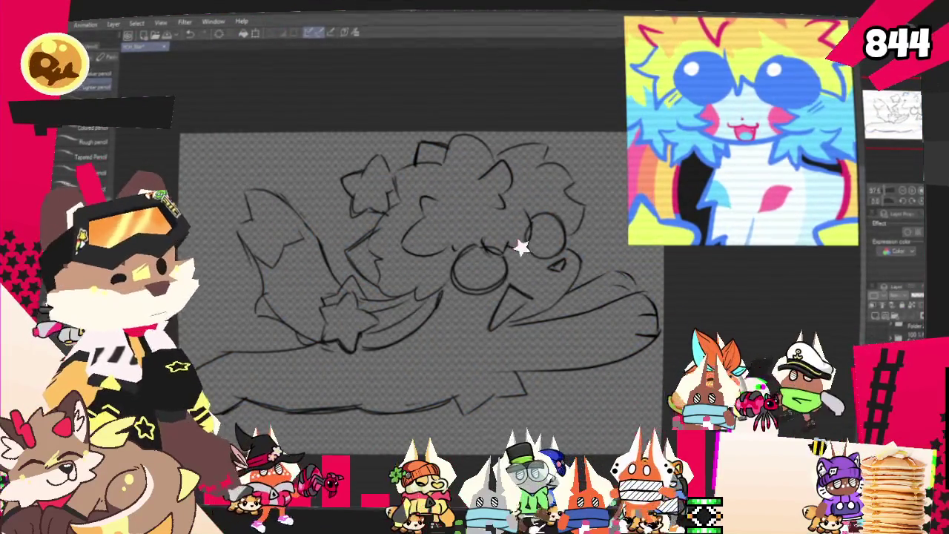
Tint the sketch layer blue with Layer color and try two black test strokes, undoing both.
{"action": "key", "text": "ctrl+shift+l"}
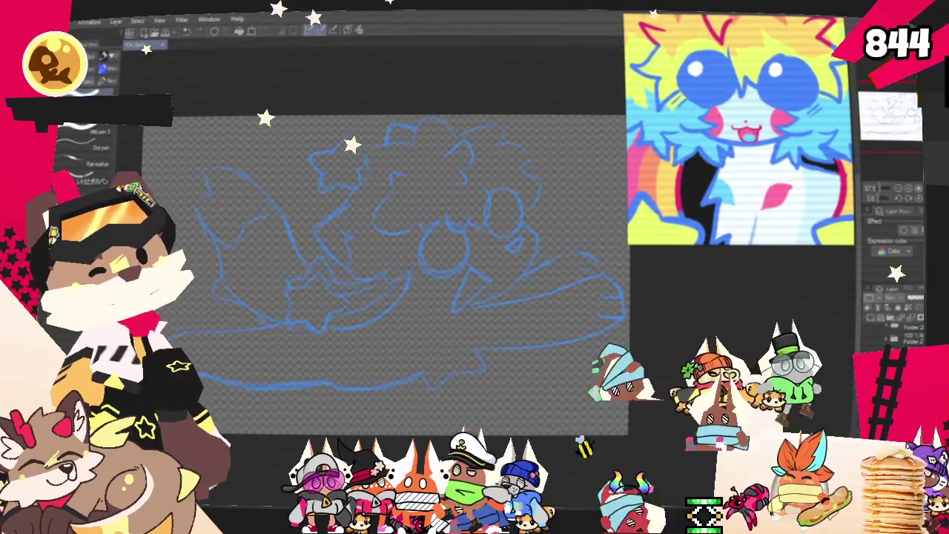
{"action": "mouse_move", "coordinate": [389, 263]}
{"action": "left_mouse_down"}
{"action": "mouse_move", "coordinate": [430, 342]}
{"action": "mouse_move", "coordinate": [567, 415]}
{"action": "left_mouse_up"}
{"action": "key", "text": "ctrl+z"}
{"action": "key", "text": "ctrl+z"}
{"action": "left_click_drag", "start_coordinate": [512, 200], "coordinate": [452, 356]}
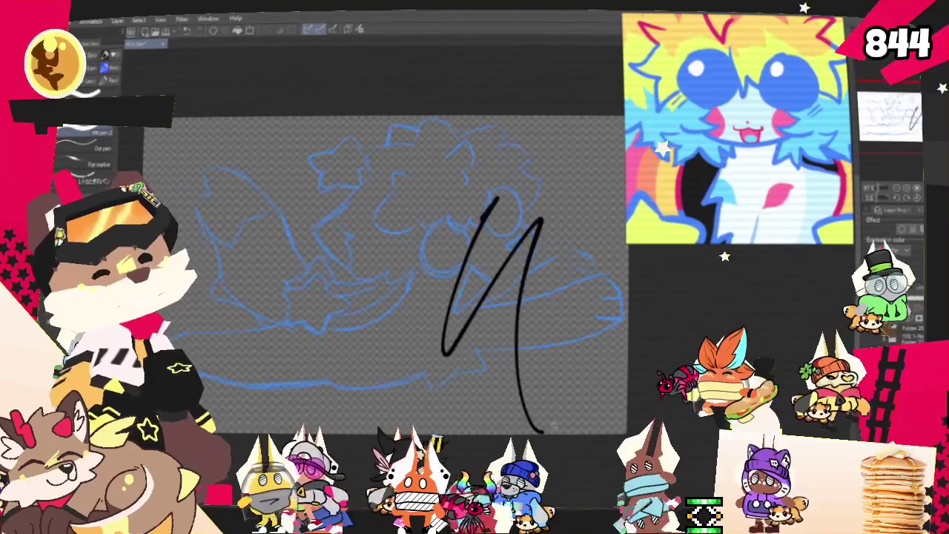
{"action": "key", "text": "ctrl+z"}
Recentre the view and ink the paw outline curving downward.
{"action": "left_click_drag", "start_coordinate": [535, 356], "coordinate": [547, 314]}
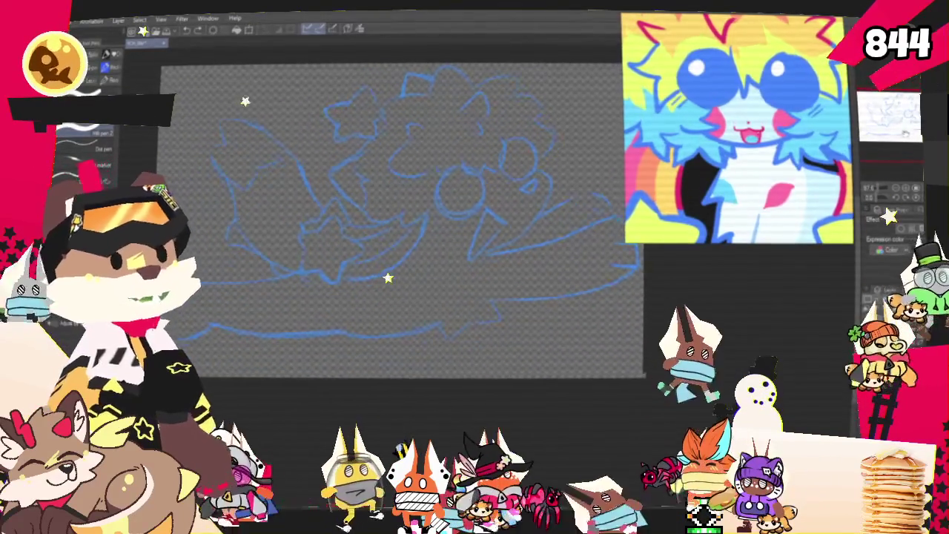
{"action": "left_click_drag", "start_coordinate": [510, 221], "coordinate": [522, 240]}
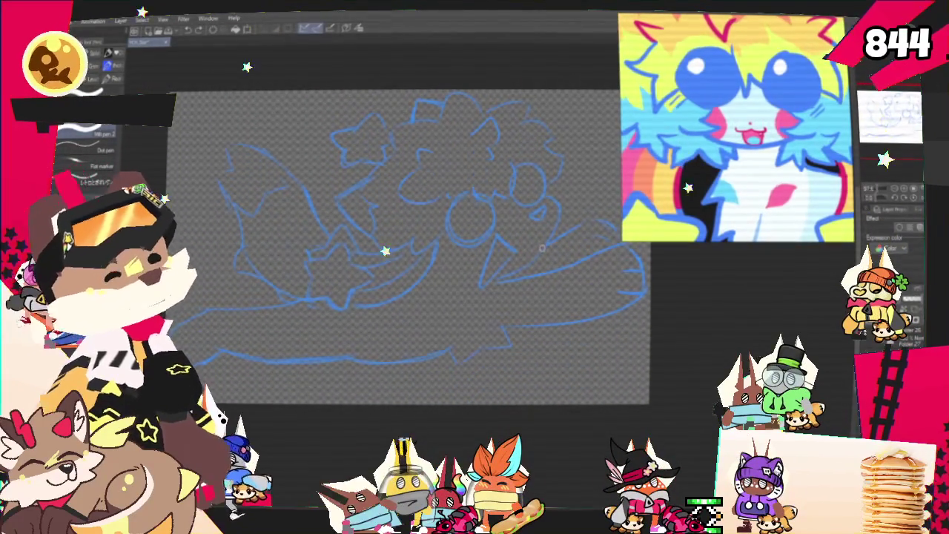
{"action": "left_click_drag", "start_coordinate": [635, 276], "coordinate": [638, 288]}
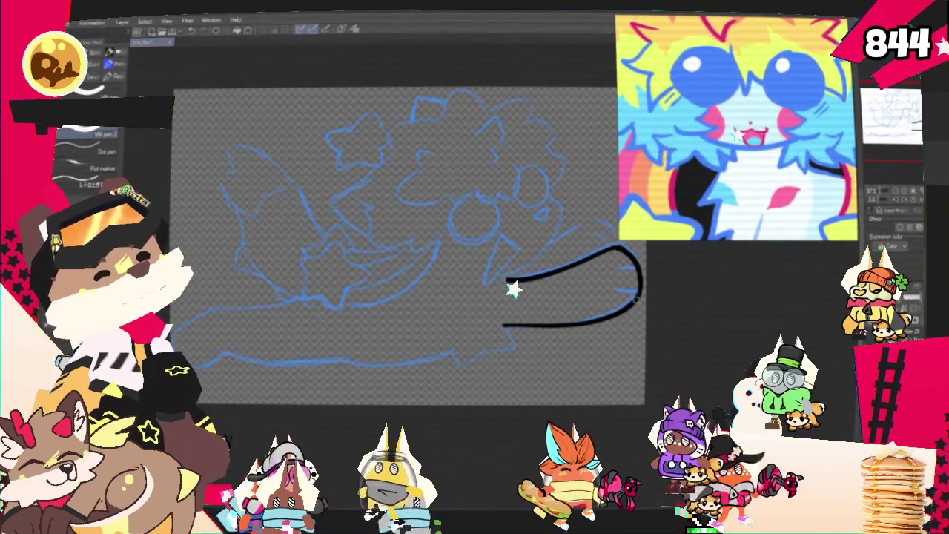
Ink the right paw's toe line, its top arc, and the line running beneath it.
{"action": "left_click_drag", "start_coordinate": [637, 296], "coordinate": [598, 299]}
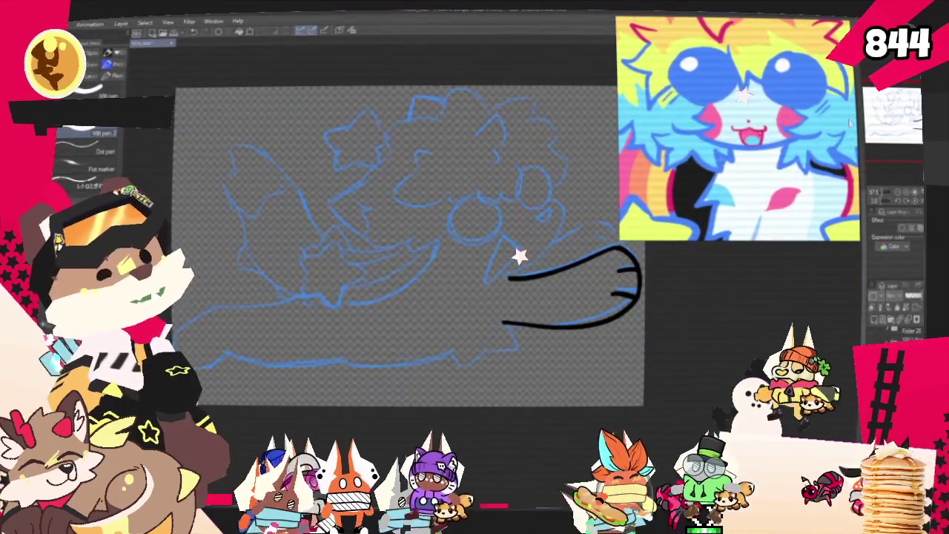
{"action": "left_click_drag", "start_coordinate": [661, 232], "coordinate": [611, 274]}
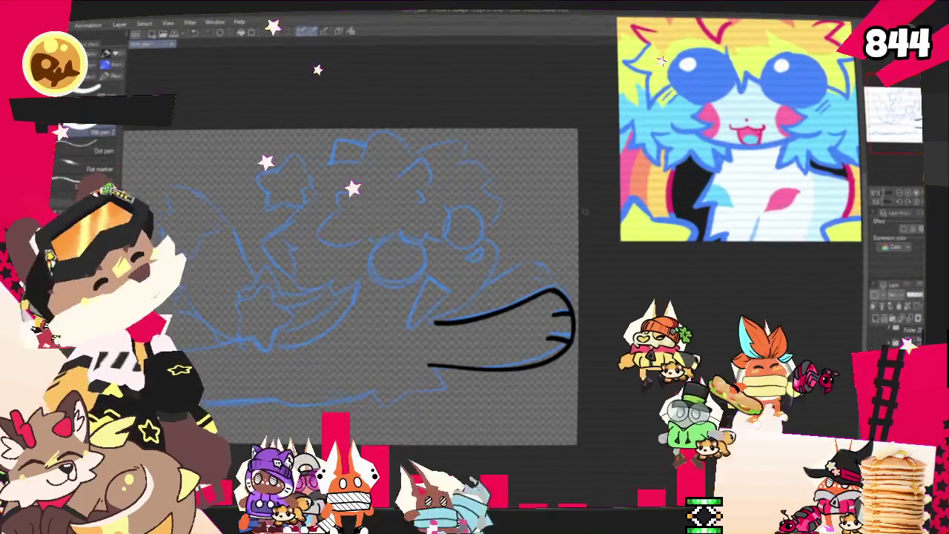
{"action": "left_click_drag", "start_coordinate": [541, 265], "coordinate": [571, 297]}
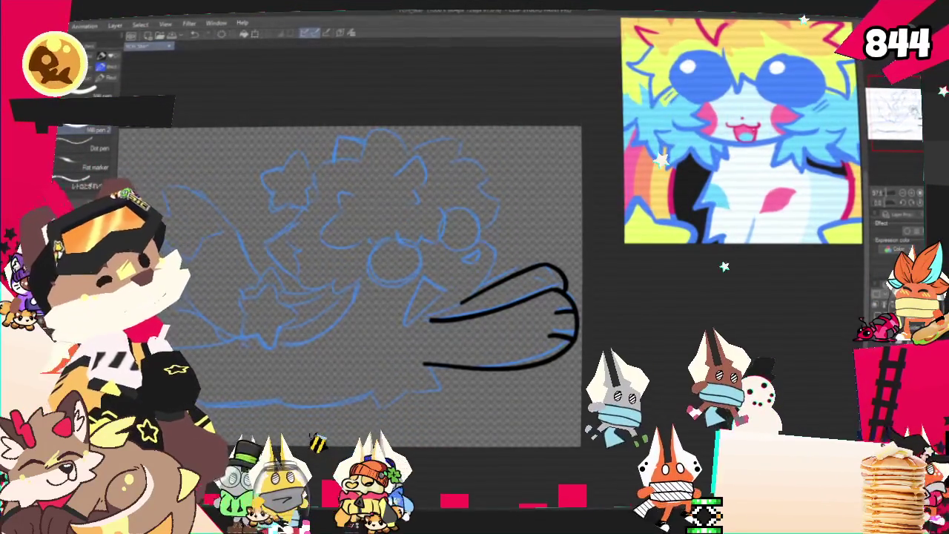
{"action": "left_click_drag", "start_coordinate": [539, 211], "coordinate": [584, 239]}
{"action": "left_click_drag", "start_coordinate": [535, 271], "coordinate": [451, 354]}
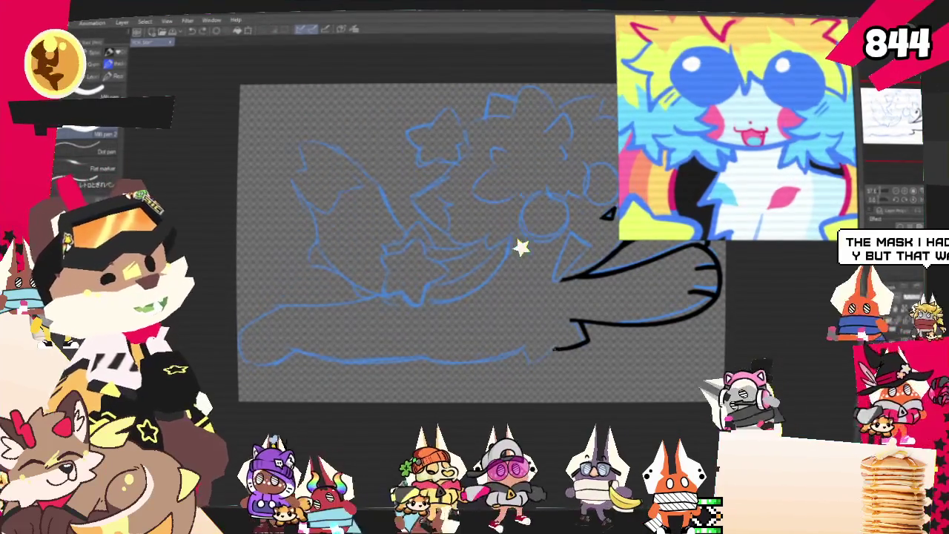
Ink the remaining toe lines, close the paw's outer curve, and add the line under the arm.
{"action": "left_click_drag", "start_coordinate": [557, 347], "coordinate": [534, 363]}
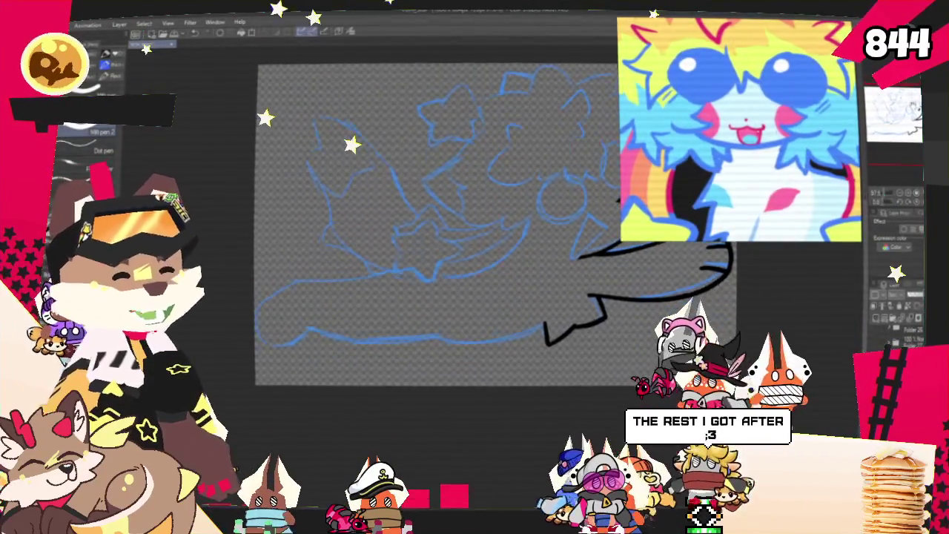
{"action": "scroll", "coordinate": [590, 282], "scroll_direction": "up", "scroll_amount": 3}
{"action": "mouse_move", "coordinate": [590, 275]}
{"action": "left_mouse_down"}
{"action": "mouse_move", "coordinate": [660, 311]}
{"action": "mouse_move", "coordinate": [527, 356]}
{"action": "left_mouse_up"}
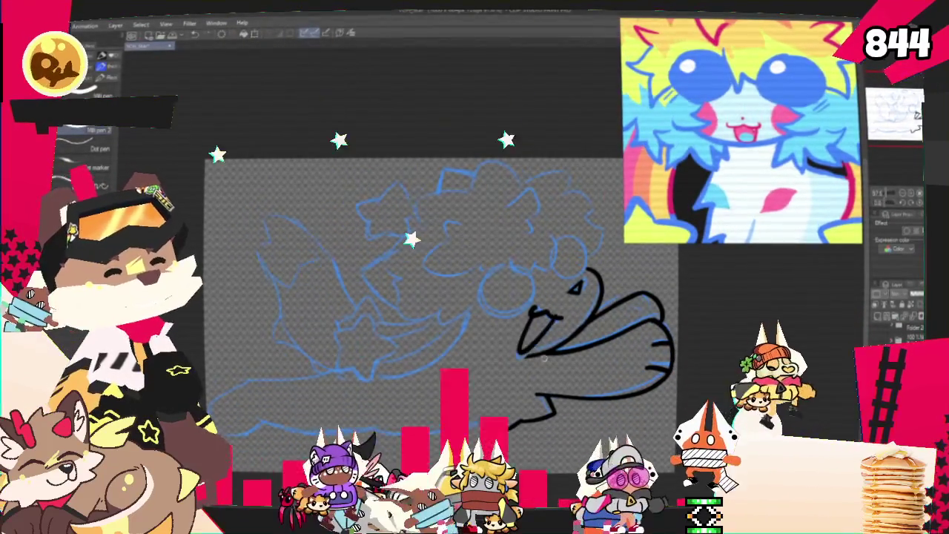
{"action": "left_click_drag", "start_coordinate": [545, 306], "coordinate": [521, 355]}
{"action": "left_click_drag", "start_coordinate": [631, 312], "coordinate": [653, 386]}
{"action": "mouse_move", "coordinate": [638, 342]}
{"action": "left_mouse_down"}
{"action": "mouse_move", "coordinate": [664, 349]}
{"action": "mouse_move", "coordinate": [668, 364]}
{"action": "left_mouse_up"}
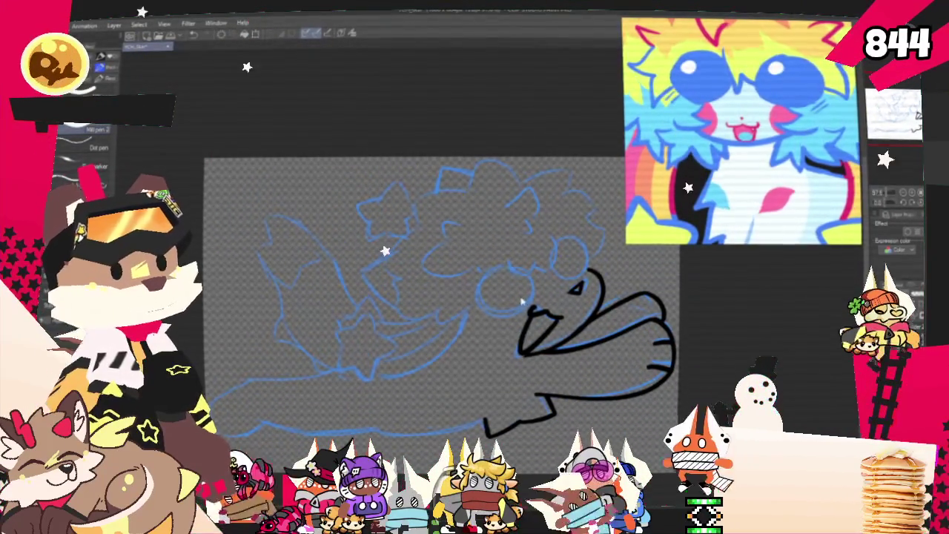
{"action": "left_click_drag", "start_coordinate": [538, 310], "coordinate": [521, 351]}
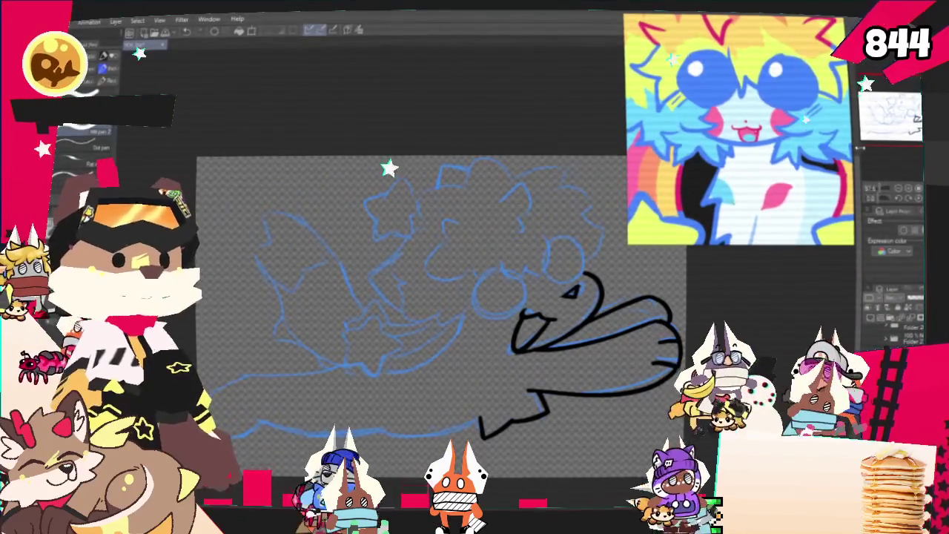
Scroll to reposition the canvas around the finished paw.
{"action": "scroll", "coordinate": [540, 315], "scroll_direction": "down", "scroll_amount": 2}
{"action": "scroll", "coordinate": [445, 259], "scroll_direction": "up", "scroll_amount": 1}
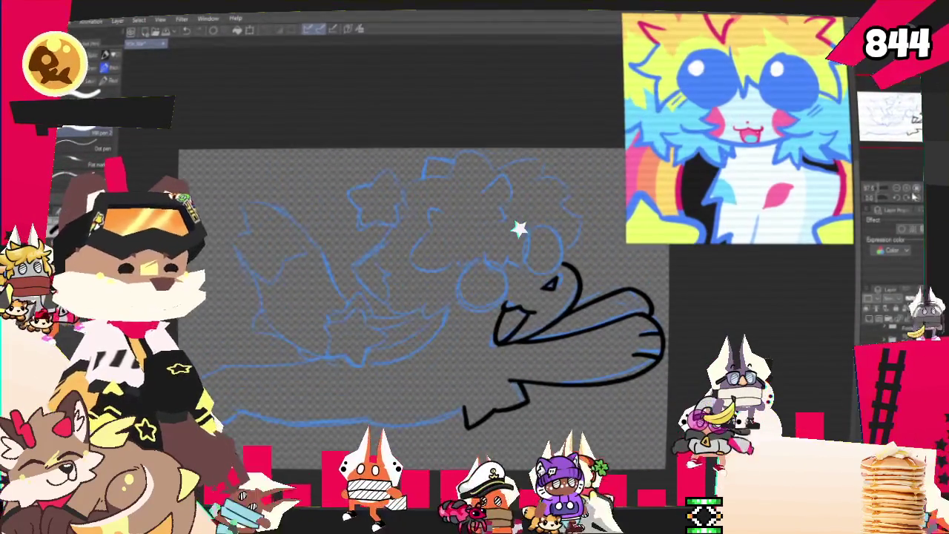
{"action": "scroll", "coordinate": [445, 282], "scroll_direction": "up", "scroll_amount": 2}
{"action": "scroll", "coordinate": [445, 282], "scroll_direction": "up", "scroll_amount": 3}
{"action": "scroll", "coordinate": [470, 197], "scroll_direction": "down", "scroll_amount": 2}
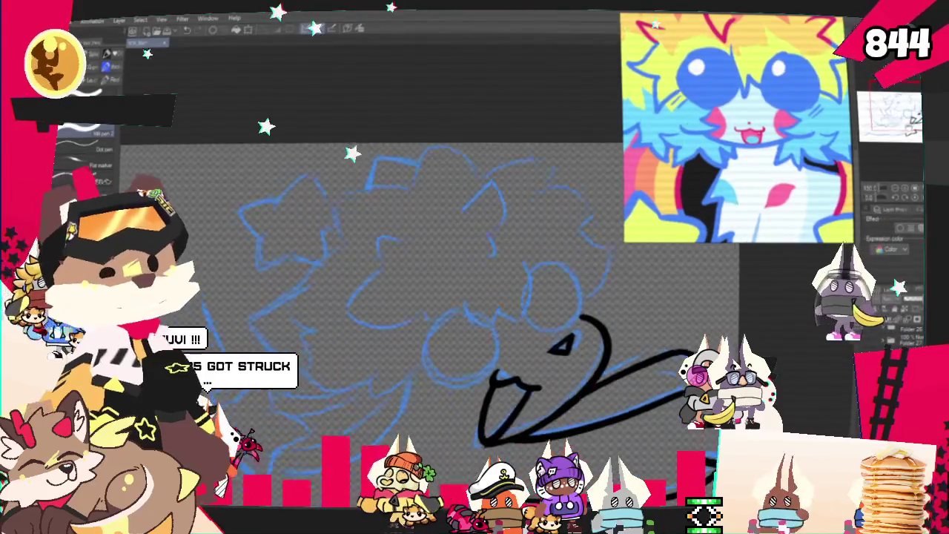
Extend the mouth stroke into a curved arc, then frame more of the head.
{"action": "left_click_drag", "start_coordinate": [480, 190], "coordinate": [505, 225]}
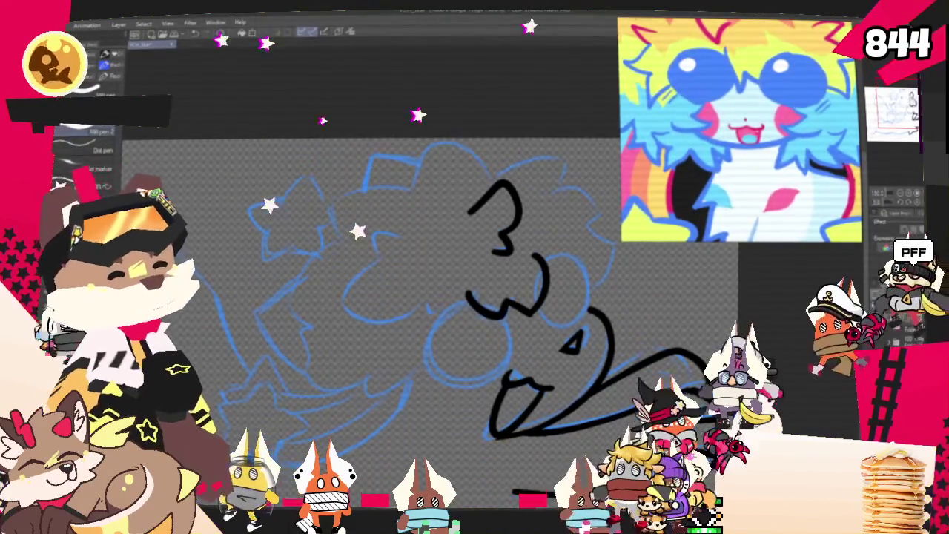
{"action": "left_click_drag", "start_coordinate": [371, 260], "coordinate": [464, 152]}
{"action": "mouse_move", "coordinate": [445, 260]}
{"action": "left_mouse_down"}
{"action": "mouse_move", "coordinate": [386, 304]}
{"action": "mouse_move", "coordinate": [406, 297]}
{"action": "left_mouse_up"}
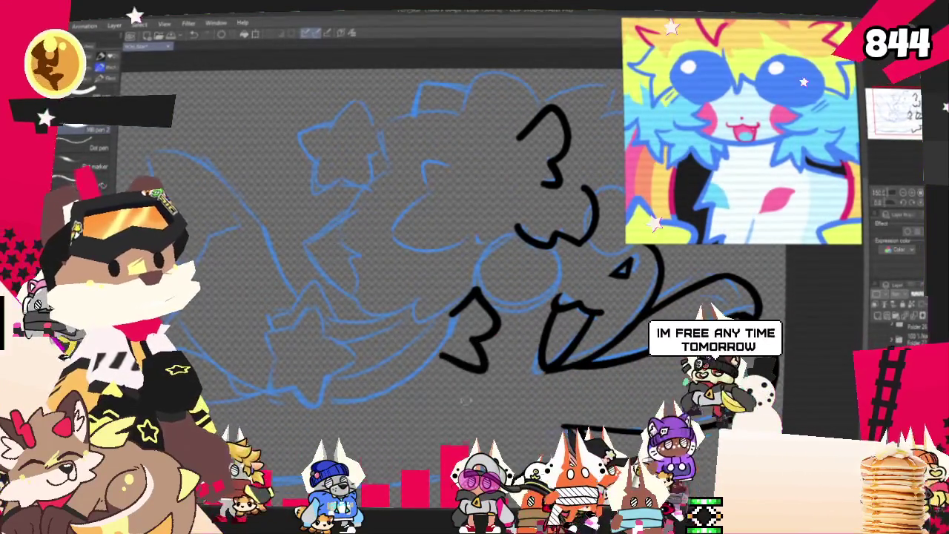
Redraw the lower curl's bottom lobe and ink a curve joining the line near the star.
{"action": "key", "text": "ctrl+z"}
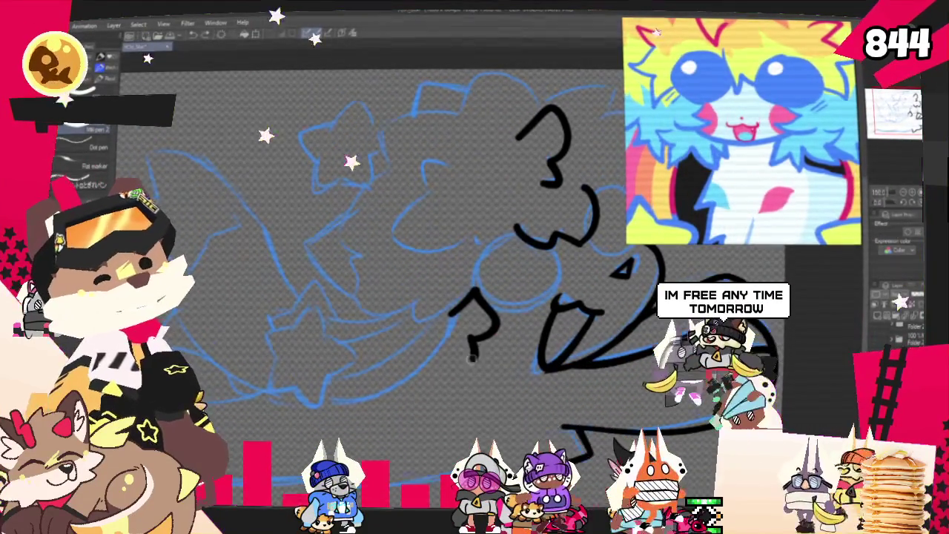
{"action": "left_click_drag", "start_coordinate": [471, 338], "coordinate": [436, 365]}
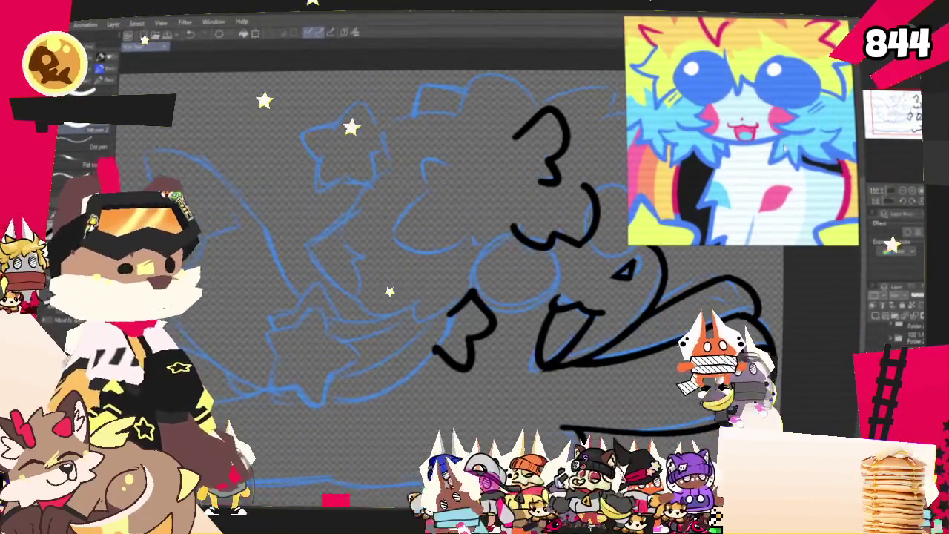
{"action": "left_click_drag", "start_coordinate": [460, 327], "coordinate": [564, 274]}
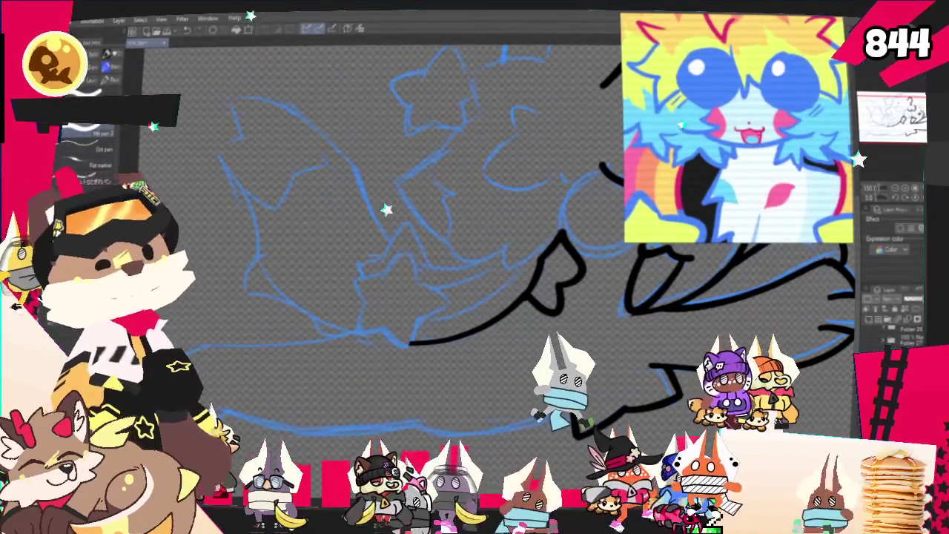
{"action": "left_click_drag", "start_coordinate": [415, 332], "coordinate": [414, 365]}
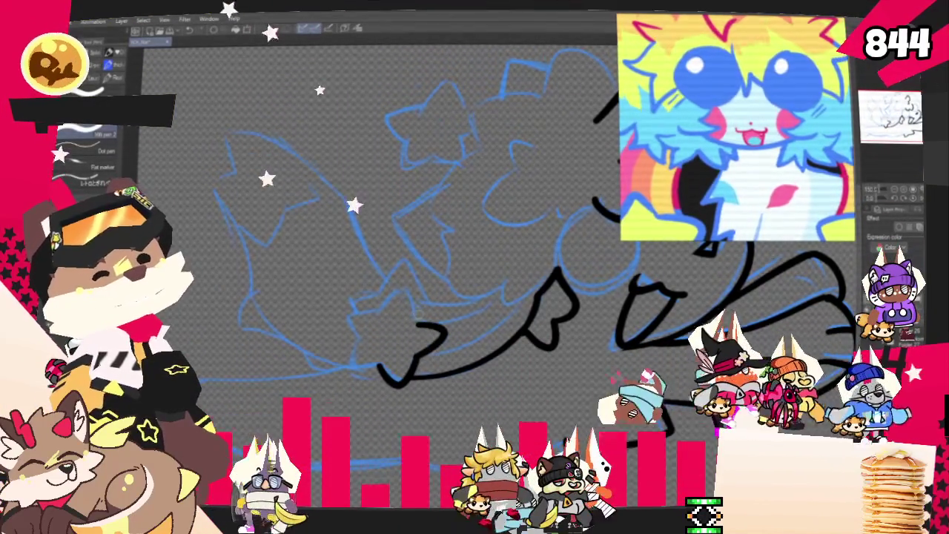
{"action": "left_click_drag", "start_coordinate": [419, 324], "coordinate": [413, 305]}
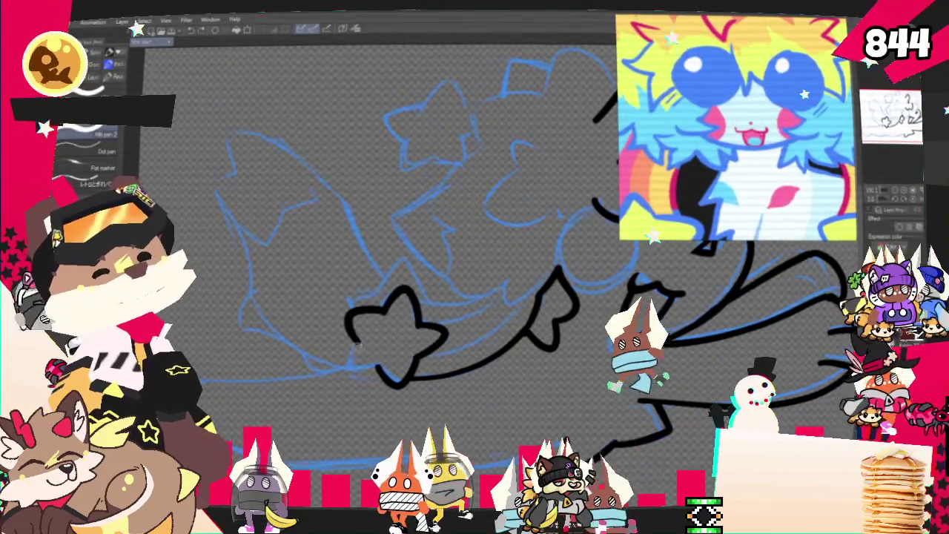
Trim the star's lower-left stroke, remove stray marks, and bridge the comet tail to the body.
{"action": "mouse_move", "coordinate": [367, 364]}
{"action": "left_mouse_down"}
{"action": "mouse_move", "coordinate": [347, 354]}
{"action": "mouse_move", "coordinate": [355, 365]}
{"action": "left_mouse_up"}
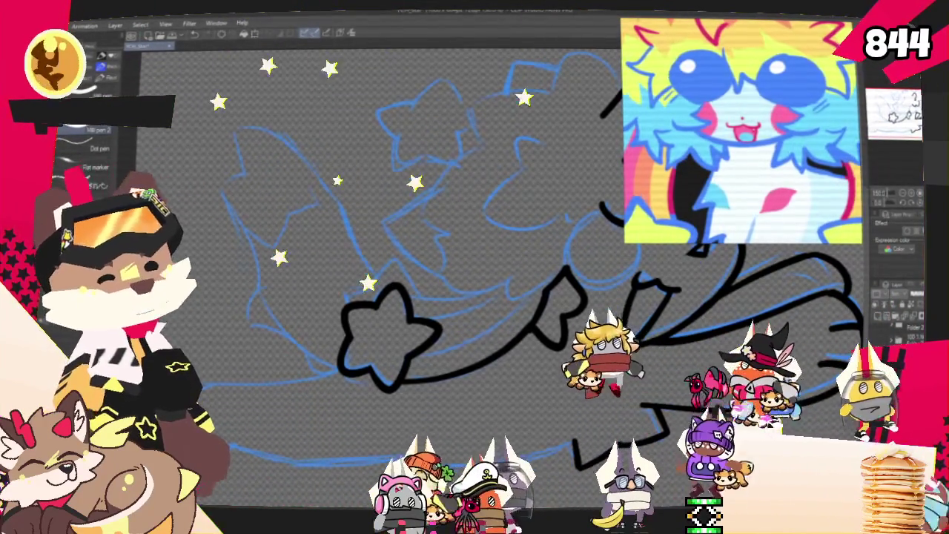
{"action": "left_click_drag", "start_coordinate": [493, 302], "coordinate": [441, 318]}
{"action": "key", "text": "ctrl+z"}
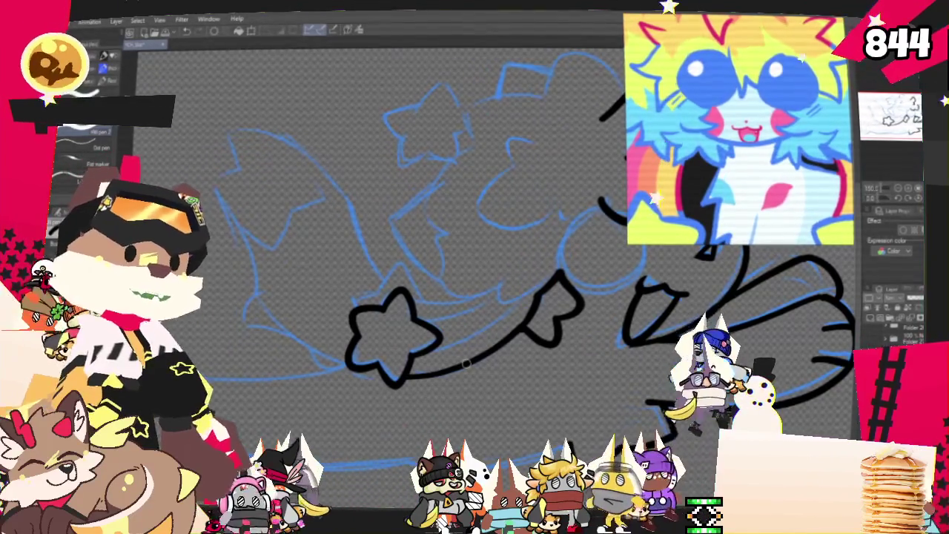
{"action": "mouse_move", "coordinate": [466, 363]}
{"action": "left_mouse_down"}
{"action": "mouse_move", "coordinate": [439, 313]}
{"action": "mouse_move", "coordinate": [523, 301]}
{"action": "left_mouse_up"}
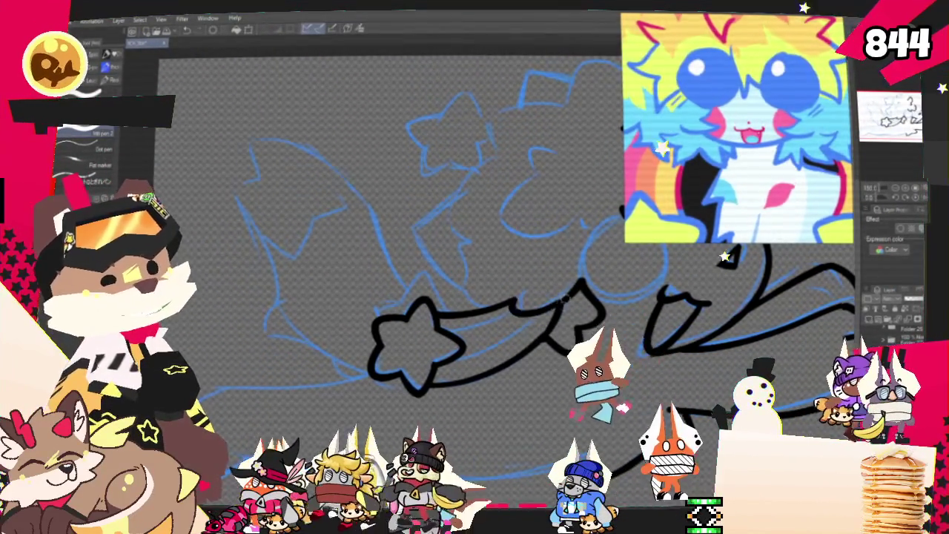
{"action": "key", "text": "ctrl+z"}
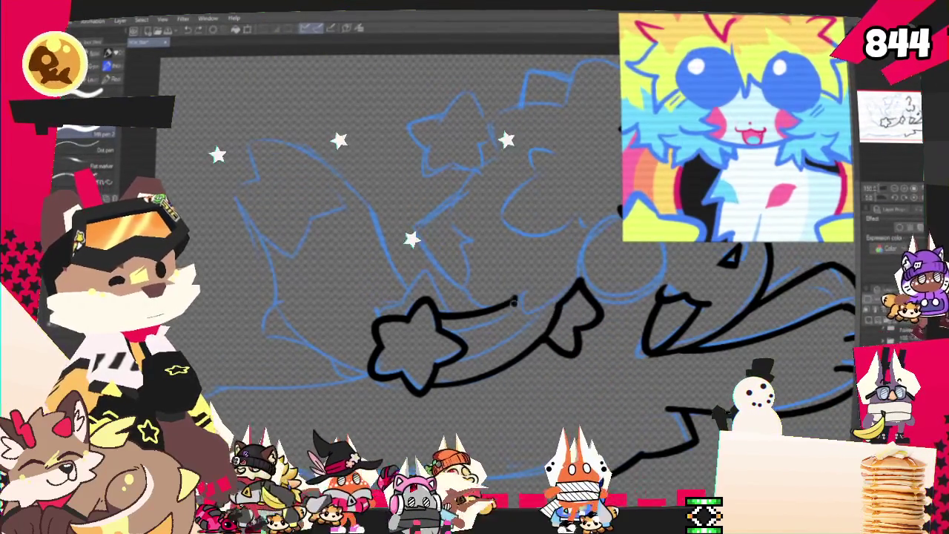
{"action": "left_click_drag", "start_coordinate": [519, 312], "coordinate": [545, 304]}
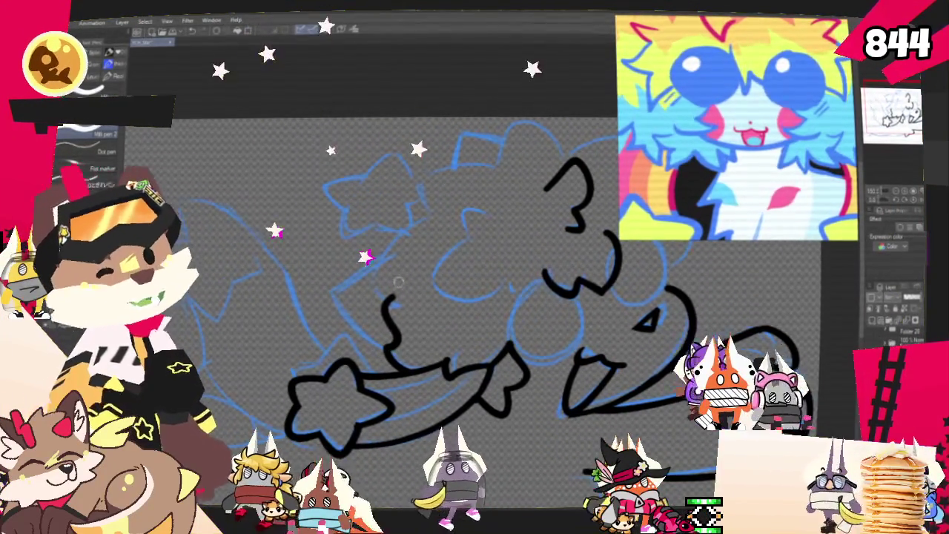
{"action": "left_click_drag", "start_coordinate": [401, 307], "coordinate": [380, 344]}
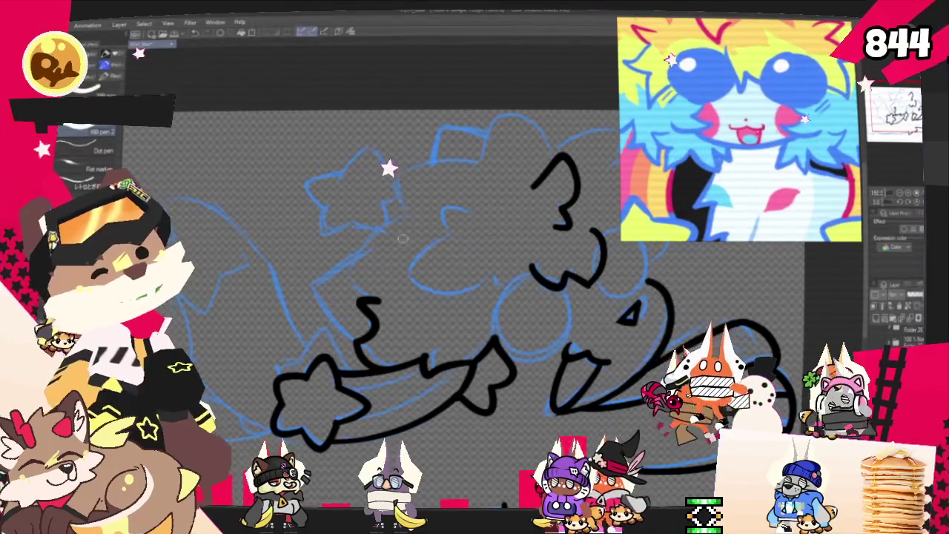
Ink the hair outline across the top of the head and down the left side.
{"action": "left_click_drag", "start_coordinate": [393, 239], "coordinate": [360, 295]}
{"action": "key", "text": "ctrl+z"}
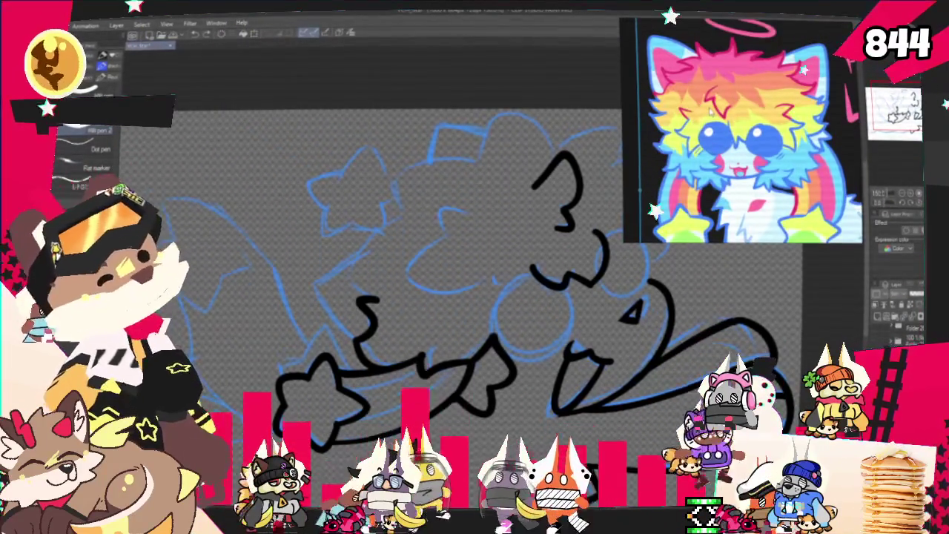
{"action": "scroll", "coordinate": [572, 215], "scroll_direction": "down", "scroll_amount": 1}
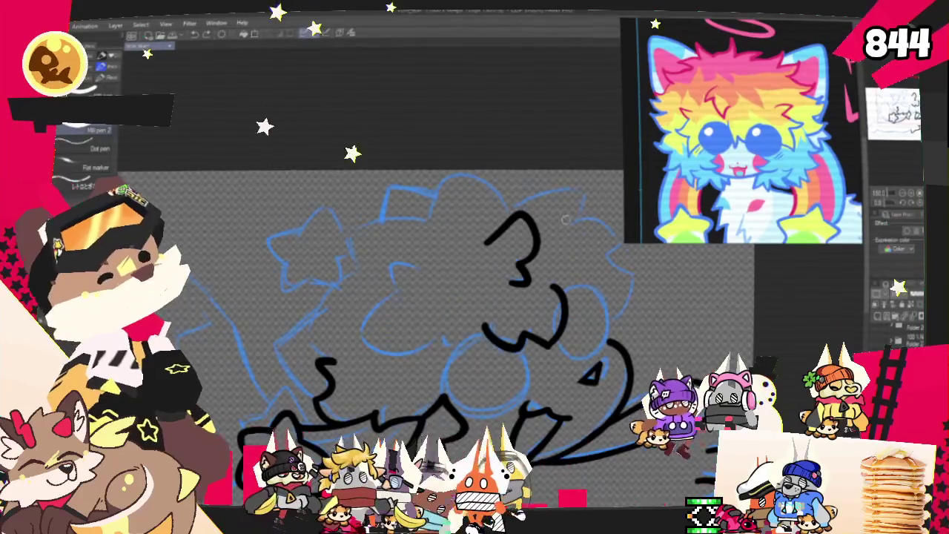
{"action": "left_click_drag", "start_coordinate": [496, 216], "coordinate": [589, 199]}
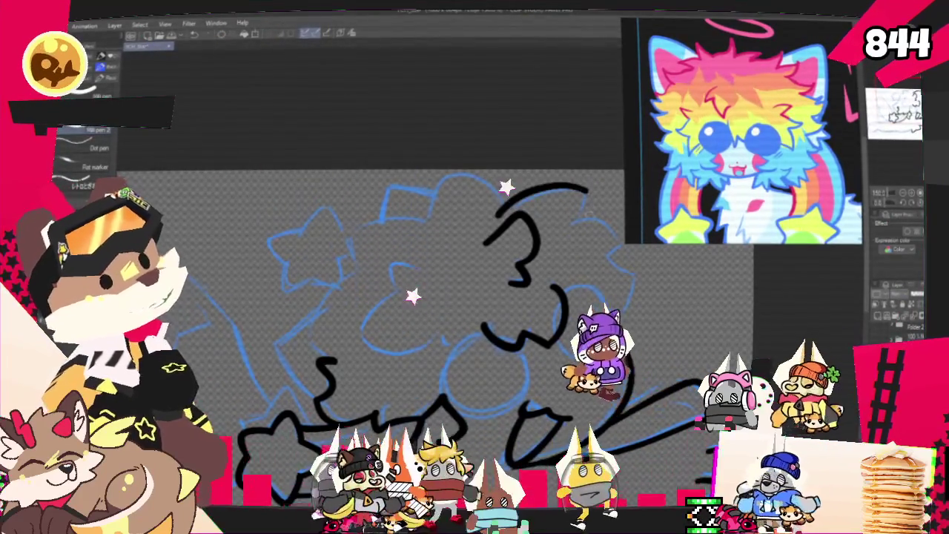
{"action": "left_click_drag", "start_coordinate": [501, 211], "coordinate": [430, 217]}
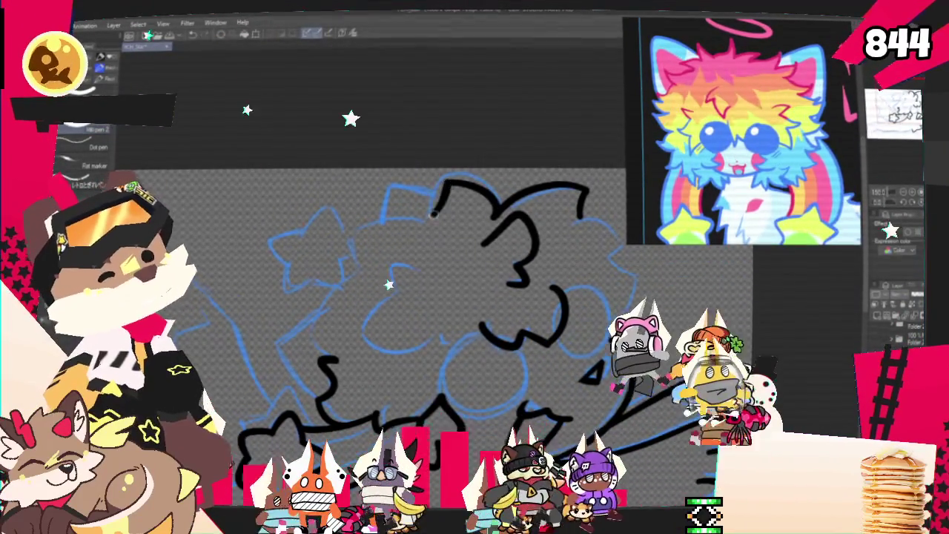
{"action": "left_click_drag", "start_coordinate": [445, 183], "coordinate": [360, 232]}
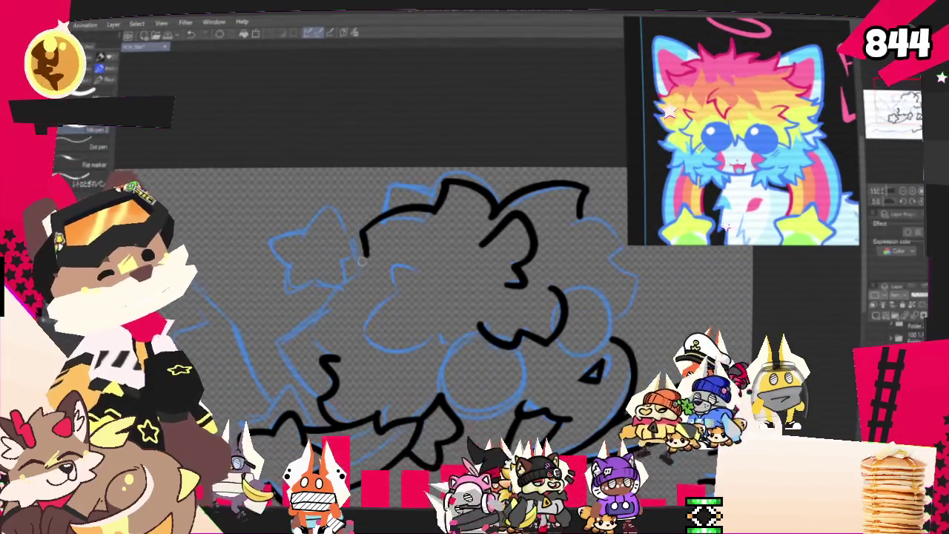
{"action": "left_click_drag", "start_coordinate": [369, 264], "coordinate": [304, 308]}
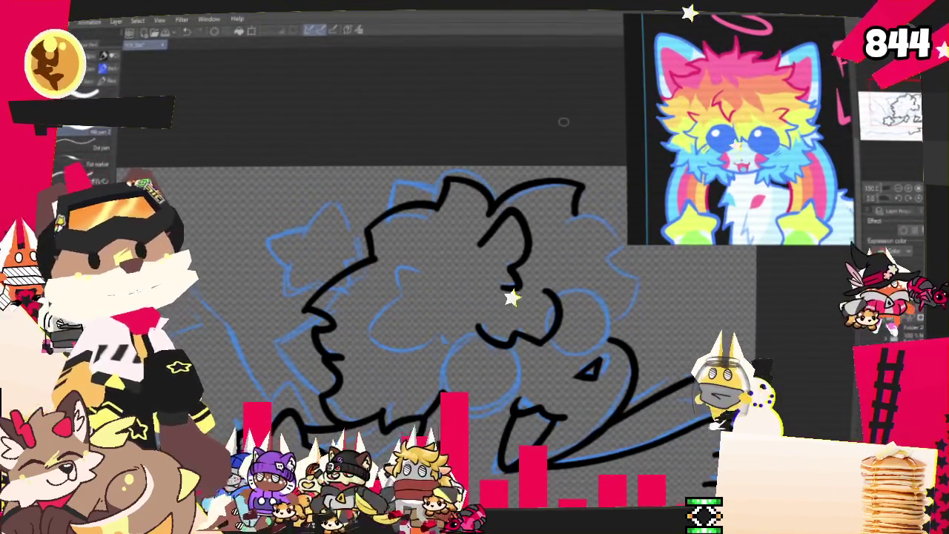
Ink the hair outline down the right side with shorter, redrawn curves.
{"action": "left_click_drag", "start_coordinate": [563, 122], "coordinate": [500, 129]}
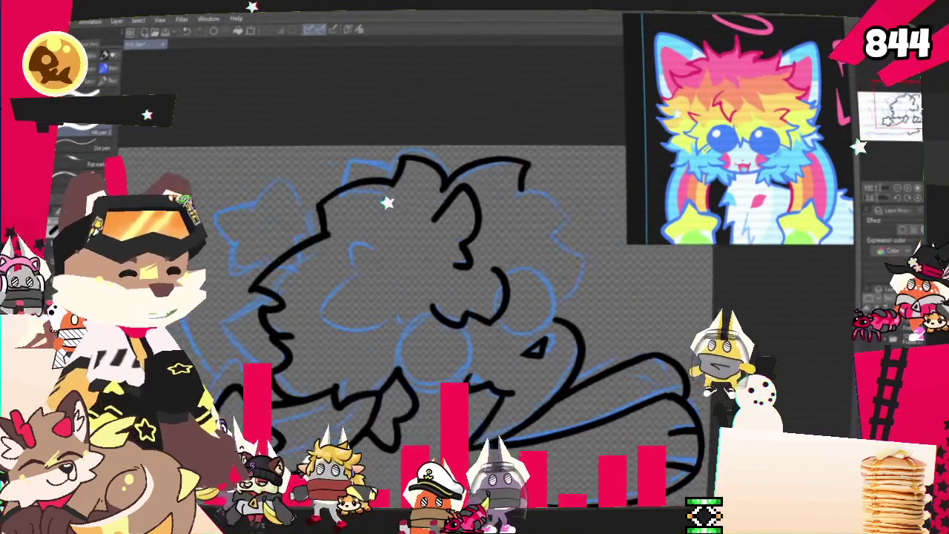
{"action": "left_click_drag", "start_coordinate": [401, 297], "coordinate": [401, 288]}
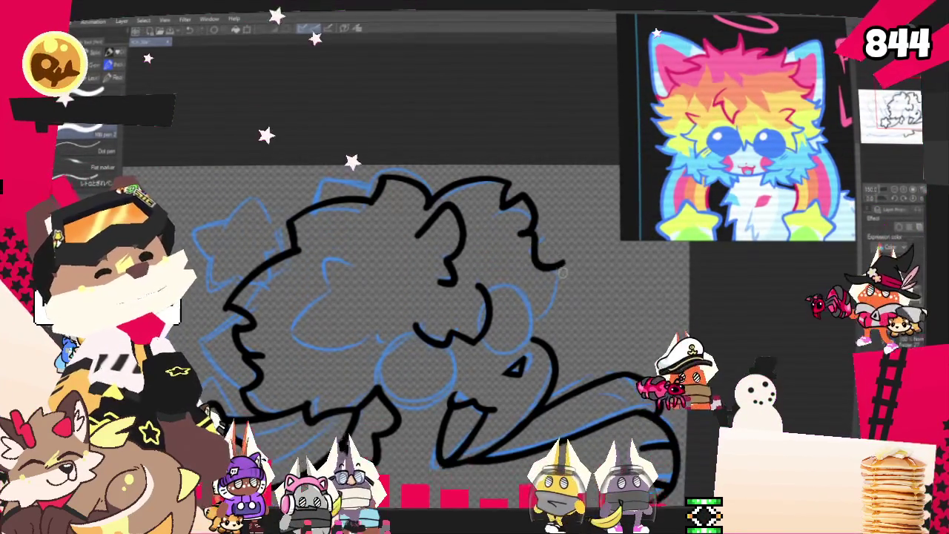
{"action": "left_click_drag", "start_coordinate": [522, 233], "coordinate": [545, 294]}
{"action": "key", "text": "ctrl+z"}
{"action": "left_click_drag", "start_coordinate": [532, 223], "coordinate": [562, 263]}
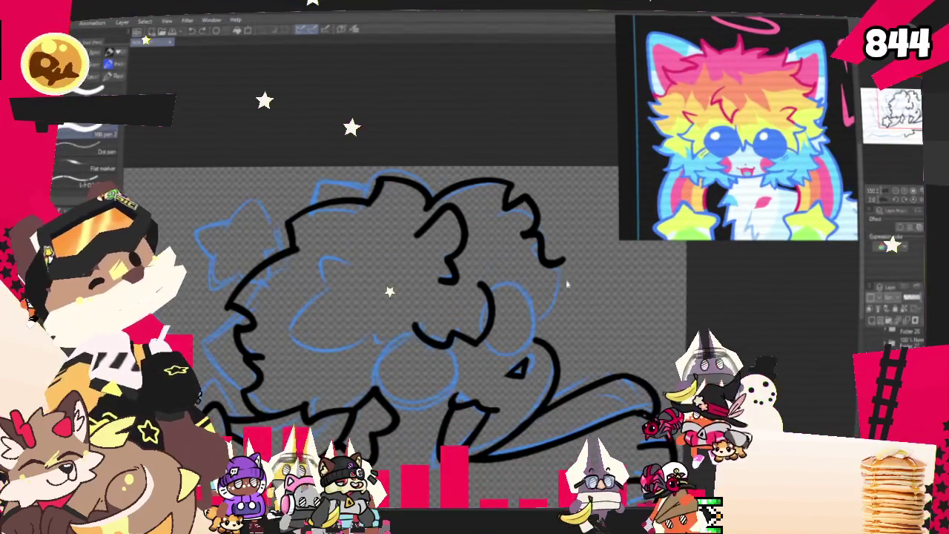
{"action": "left_click_drag", "start_coordinate": [563, 265], "coordinate": [553, 321]}
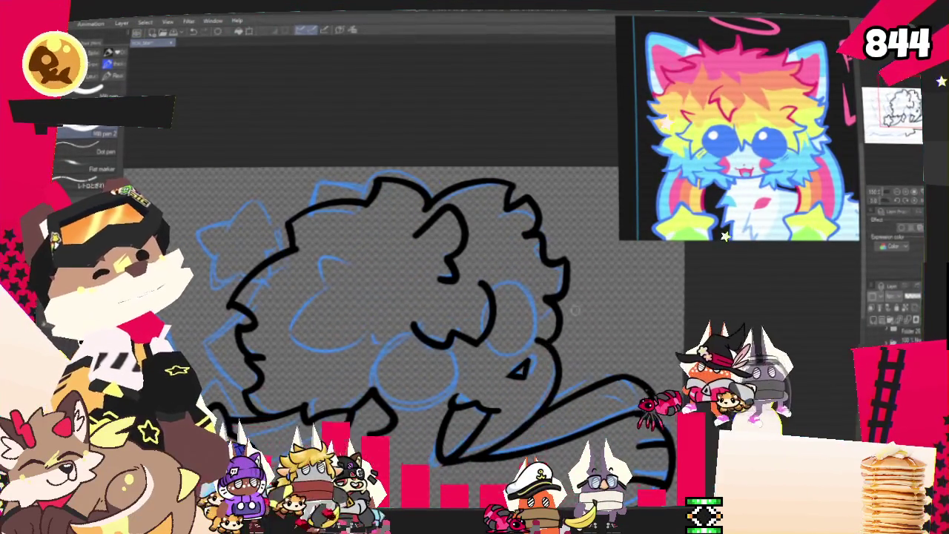
{"action": "left_click_drag", "start_coordinate": [572, 318], "coordinate": [712, 292]}
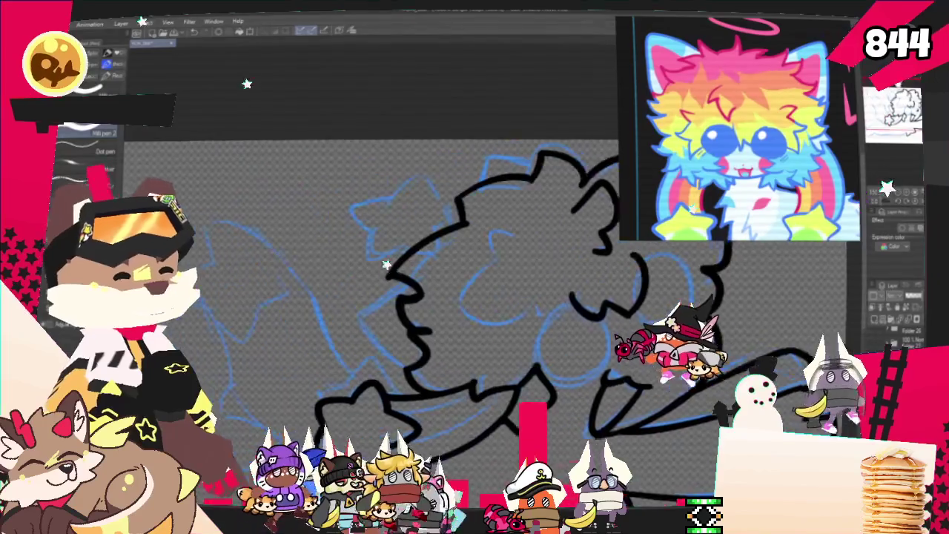
Ink short fur tuft curves on the face, redrawing the overlong one shorter.
{"action": "left_click_drag", "start_coordinate": [519, 297], "coordinate": [560, 304]}
{"action": "left_click_drag", "start_coordinate": [503, 256], "coordinate": [530, 247]}
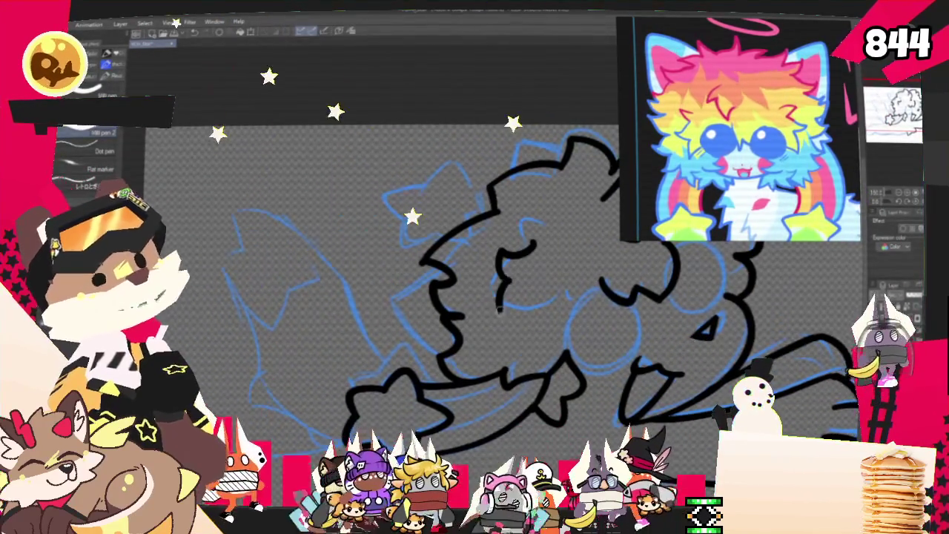
{"action": "left_click_drag", "start_coordinate": [500, 295], "coordinate": [568, 330]}
{"action": "key", "text": "ctrl+z"}
{"action": "left_click_drag", "start_coordinate": [507, 310], "coordinate": [541, 316]}
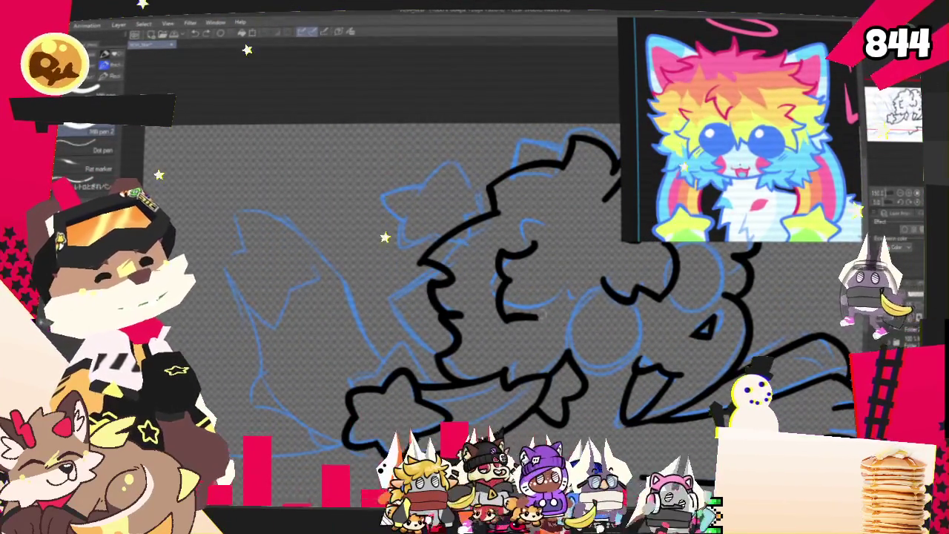
Mirror the canvas view to check the drawing, then close the cheek outline into a circle.
{"action": "key", "text": "h"}
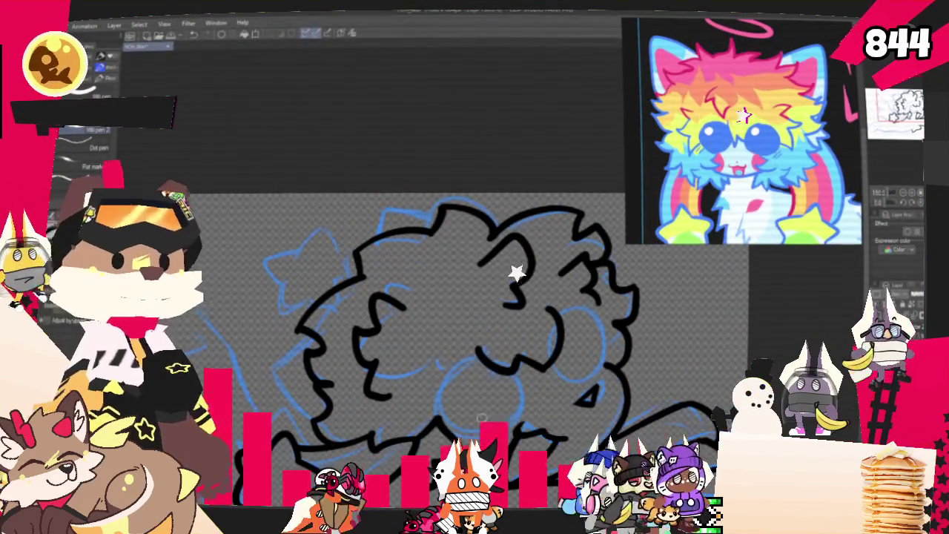
{"action": "scroll", "coordinate": [445, 297], "scroll_direction": "down", "scroll_amount": 3}
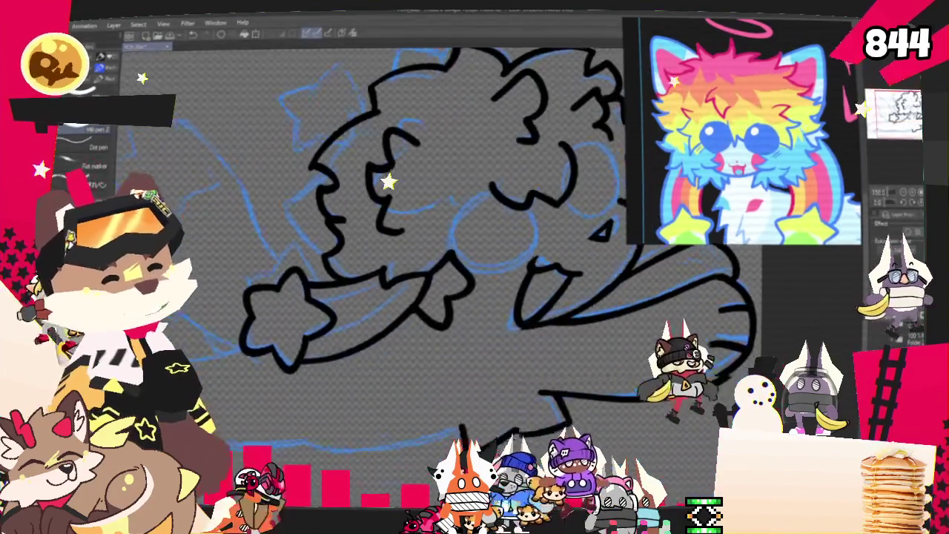
{"action": "scroll", "coordinate": [446, 260], "scroll_direction": "up", "scroll_amount": 2}
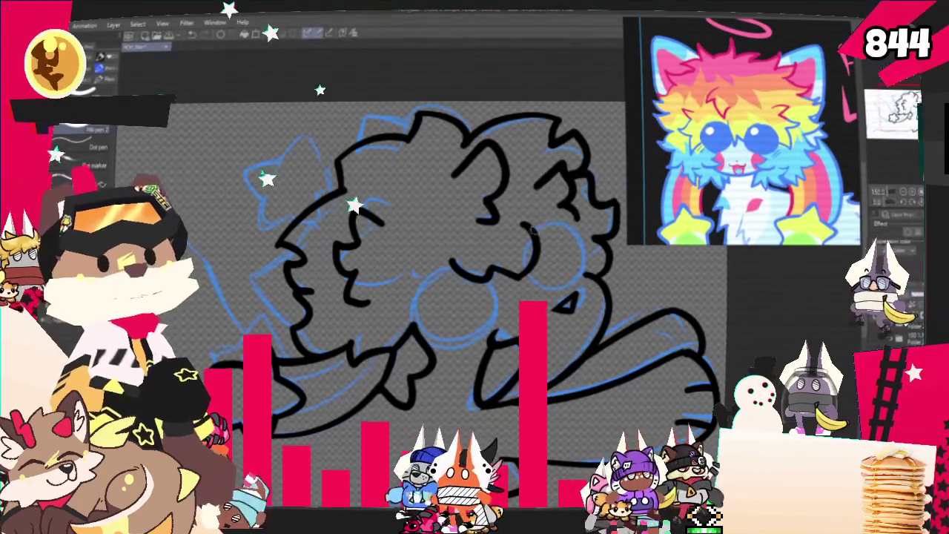
{"action": "left_click_drag", "start_coordinate": [576, 251], "coordinate": [541, 288]}
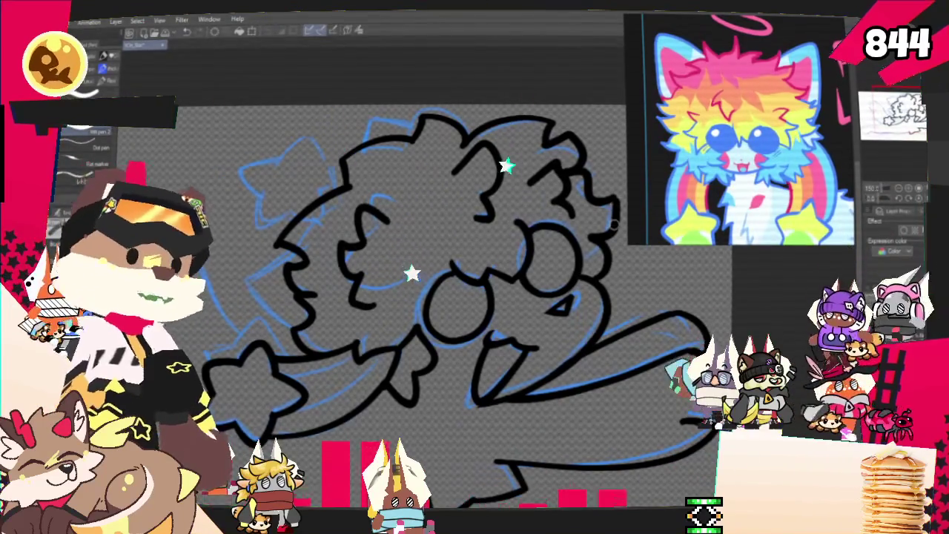
{"action": "mouse_move", "coordinate": [519, 228]}
{"action": "left_mouse_down"}
{"action": "mouse_move", "coordinate": [601, 230]}
{"action": "mouse_move", "coordinate": [646, 264]}
{"action": "left_mouse_up"}
Ink the outline across the top of the head and the bow's outline.
{"action": "mouse_move", "coordinate": [475, 297]}
{"action": "left_mouse_down"}
{"action": "mouse_move", "coordinate": [445, 319]}
{"action": "mouse_move", "coordinate": [493, 293]}
{"action": "left_mouse_up"}
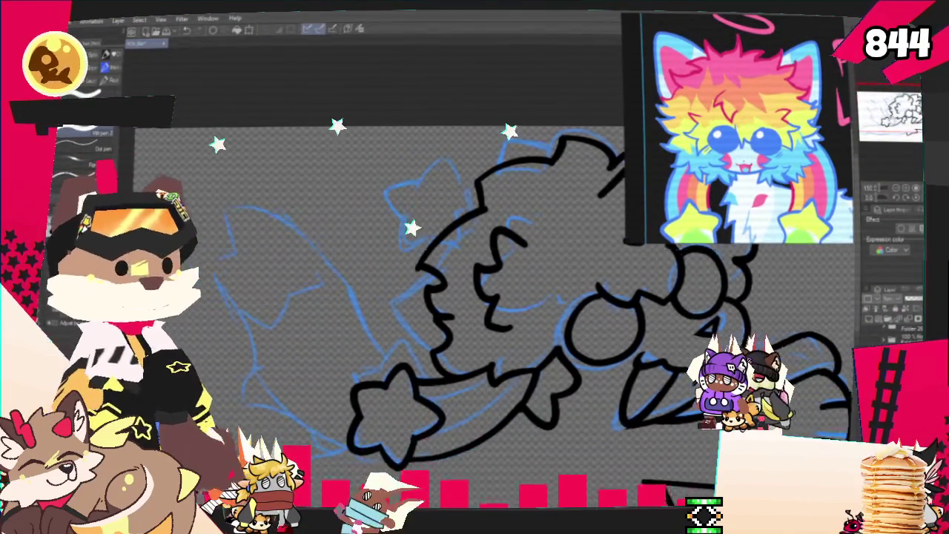
{"action": "left_click_drag", "start_coordinate": [536, 220], "coordinate": [566, 186]}
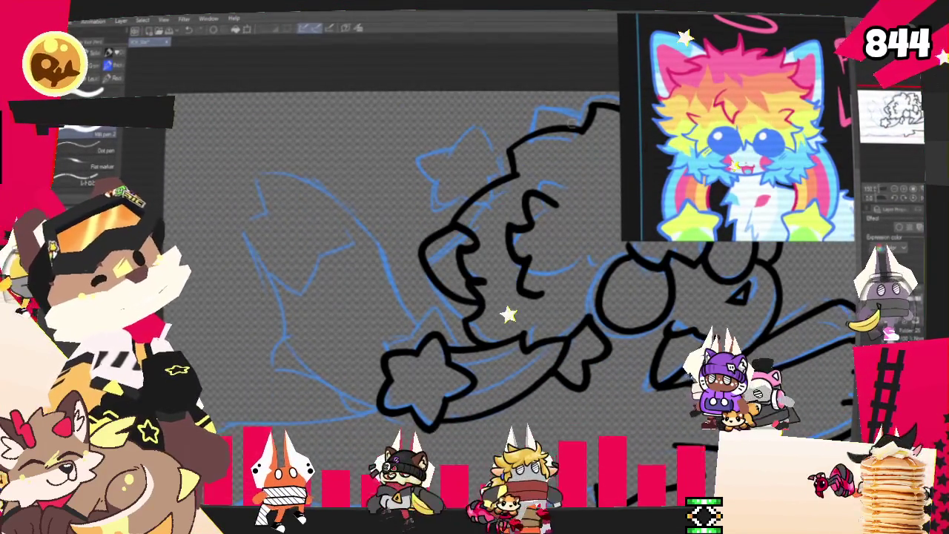
{"action": "mouse_move", "coordinate": [590, 107]}
{"action": "left_mouse_down"}
{"action": "mouse_move", "coordinate": [544, 133]}
{"action": "mouse_move", "coordinate": [496, 193]}
{"action": "left_mouse_up"}
{"action": "left_click_drag", "start_coordinate": [603, 137], "coordinate": [648, 178]}
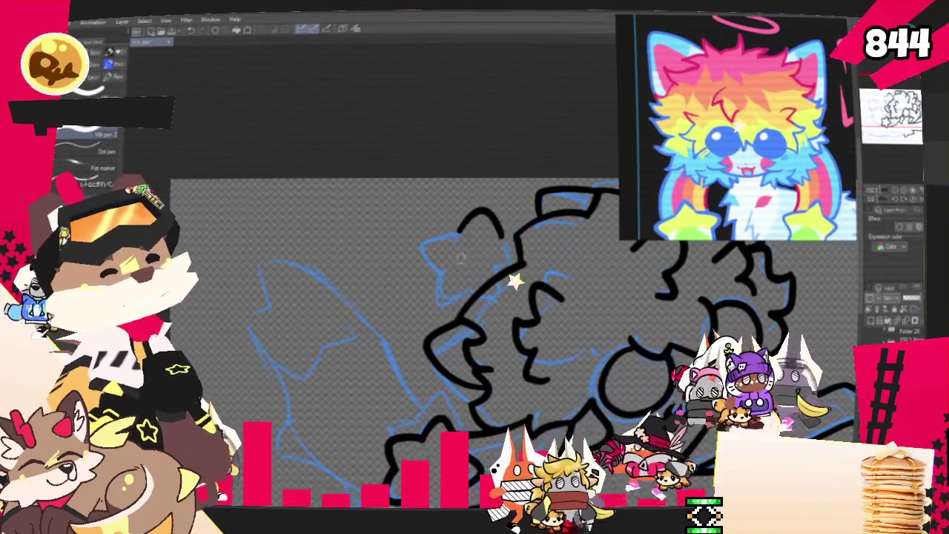
{"action": "left_click_drag", "start_coordinate": [497, 237], "coordinate": [455, 235]}
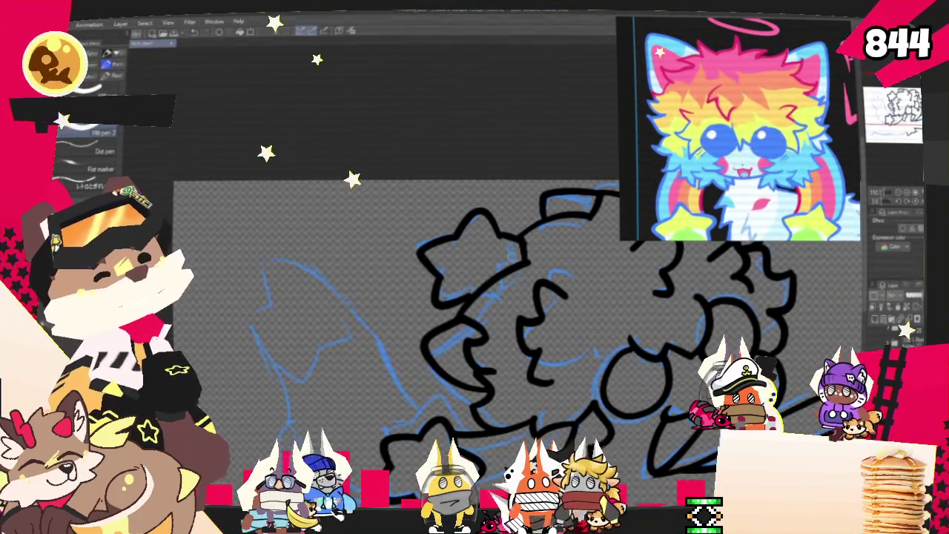
{"action": "left_click_drag", "start_coordinate": [525, 247], "coordinate": [504, 269]}
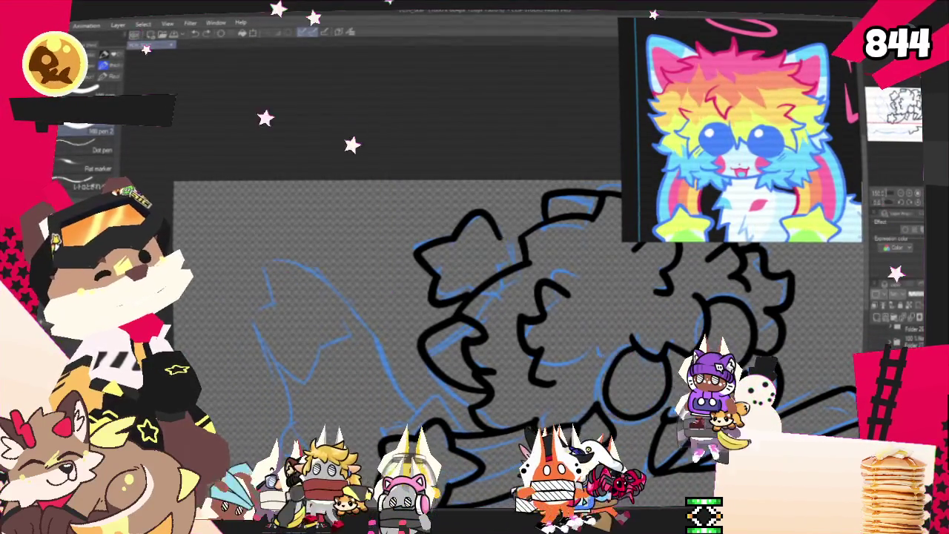
{"action": "left_click_drag", "start_coordinate": [514, 255], "coordinate": [492, 271]}
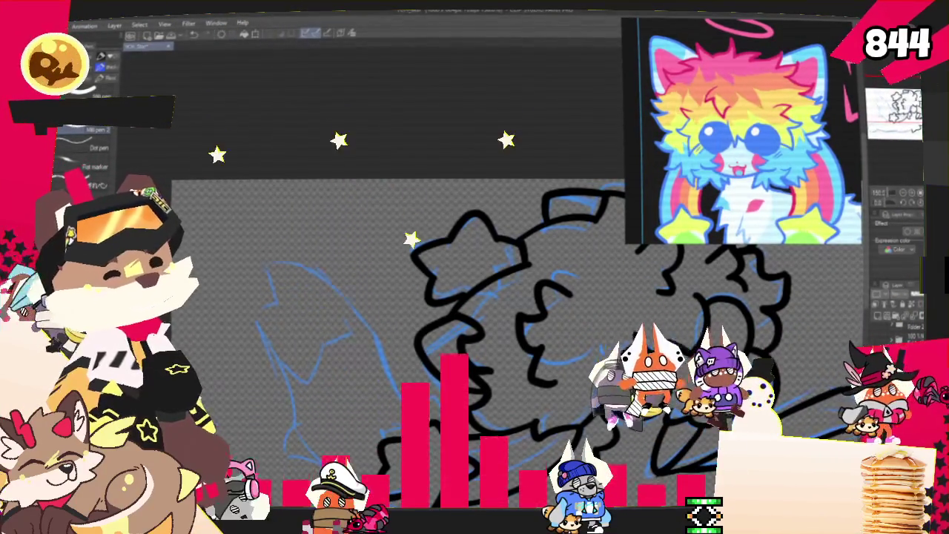
Rotate and pan the canvas to frame the sketched hair area for inking.
{"action": "mouse_move", "coordinate": [425, 418]}
{"action": "left_mouse_down"}
{"action": "mouse_move", "coordinate": [371, 415]}
{"action": "mouse_move", "coordinate": [357, 400]}
{"action": "mouse_move", "coordinate": [416, 385]}
{"action": "mouse_move", "coordinate": [385, 363]}
{"action": "left_mouse_up"}
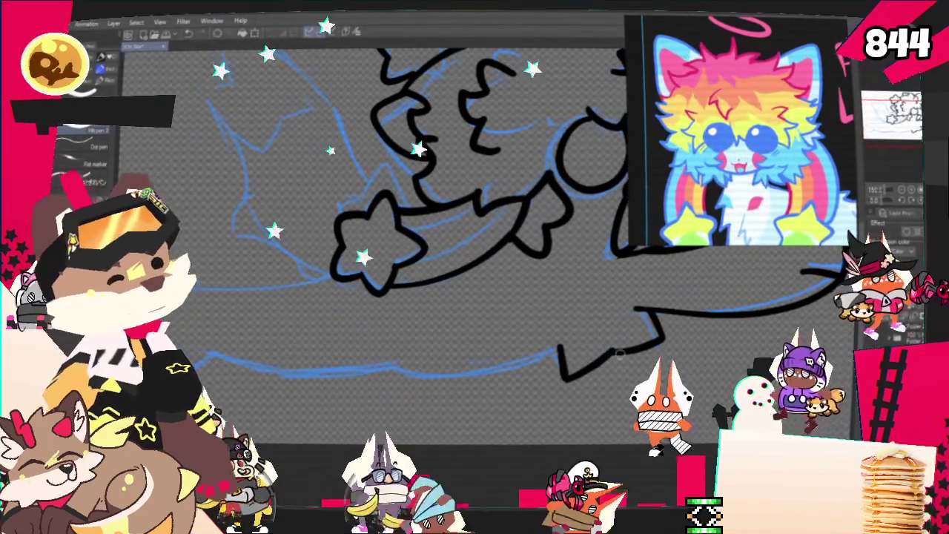
{"action": "left_click_drag", "start_coordinate": [385, 364], "coordinate": [600, 334]}
{"action": "mouse_move", "coordinate": [506, 182]}
{"action": "left_mouse_down"}
{"action": "mouse_move", "coordinate": [522, 235]}
{"action": "mouse_move", "coordinate": [503, 339]}
{"action": "left_mouse_up"}
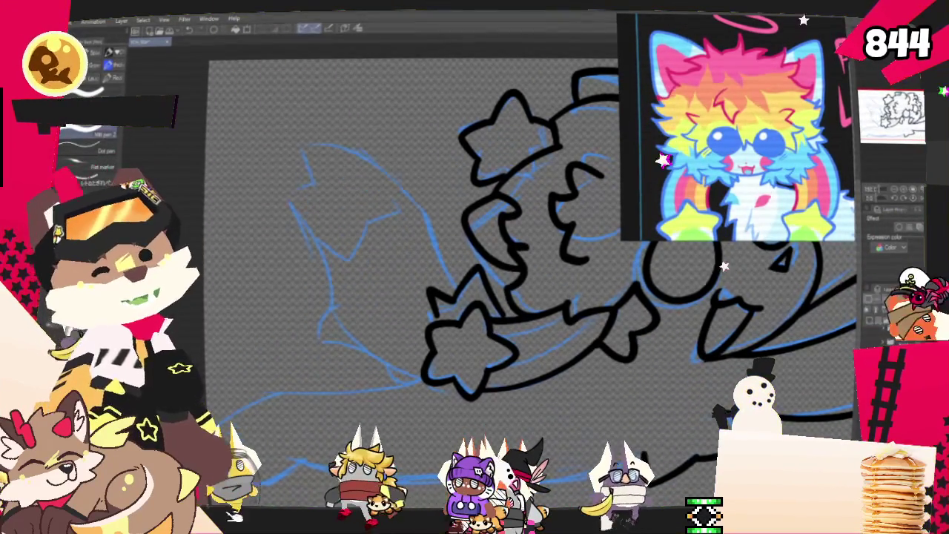
{"action": "left_click_drag", "start_coordinate": [475, 267], "coordinate": [527, 259]}
{"action": "left_click_drag", "start_coordinate": [478, 317], "coordinate": [472, 296]}
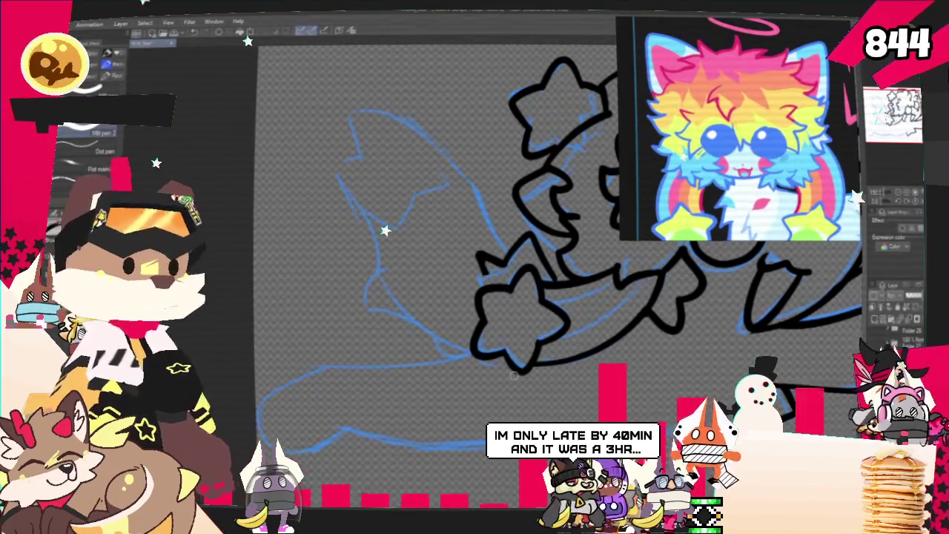
{"action": "left_click_drag", "start_coordinate": [514, 375], "coordinate": [414, 360]}
{"action": "mouse_move", "coordinate": [445, 223]}
{"action": "left_mouse_down"}
{"action": "mouse_move", "coordinate": [519, 342]}
{"action": "mouse_move", "coordinate": [549, 349]}
{"action": "mouse_move", "coordinate": [560, 367]}
{"action": "left_mouse_up"}
{"action": "left_click_drag", "start_coordinate": [277, 284], "coordinate": [302, 235]}
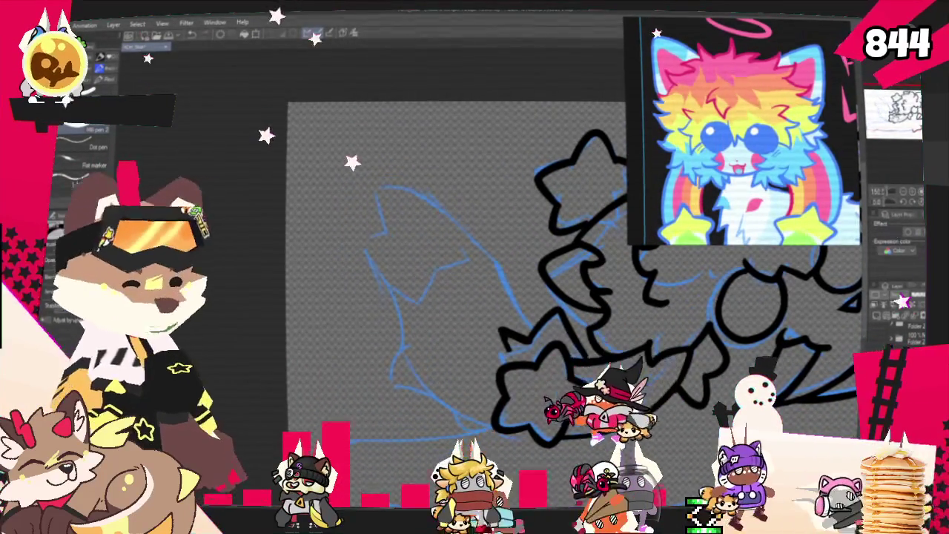
{"action": "left_click_drag", "start_coordinate": [899, 146], "coordinate": [901, 143]}
{"action": "mouse_move", "coordinate": [851, 119]}
{"action": "left_mouse_down"}
{"action": "mouse_move", "coordinate": [846, 153]}
{"action": "mouse_move", "coordinate": [854, 166]}
{"action": "left_mouse_up"}
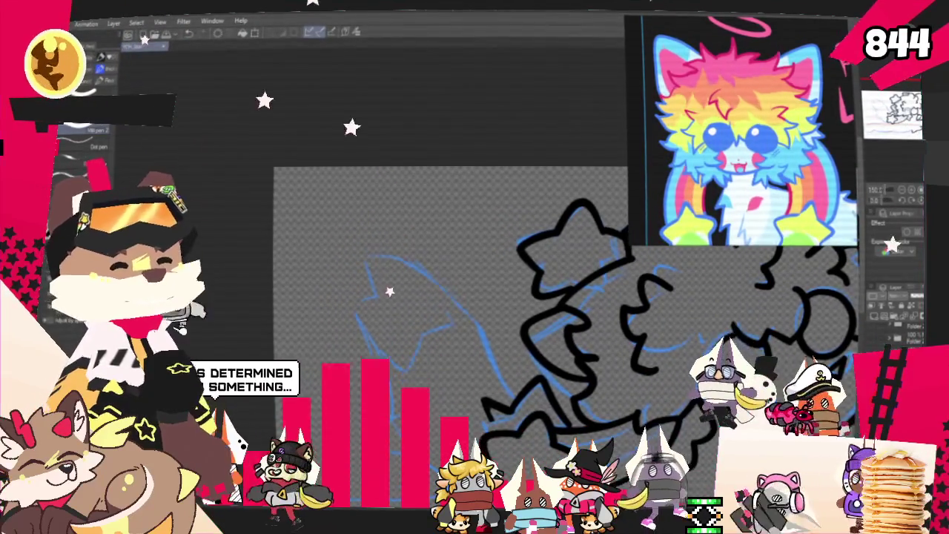
{"action": "left_click_drag", "start_coordinate": [520, 393], "coordinate": [533, 406]}
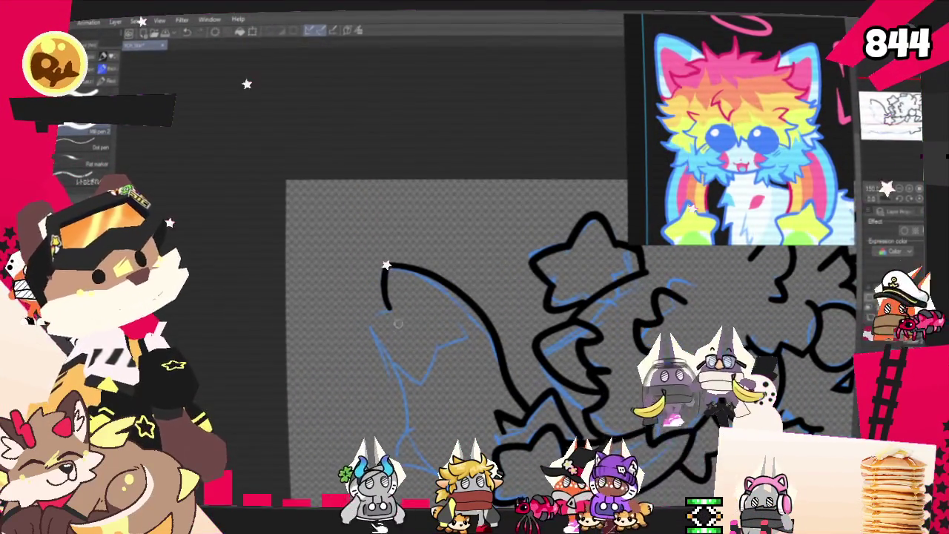
Trace the outer edge of the left pointed shape in bold black ink.
{"action": "left_click_drag", "start_coordinate": [369, 320], "coordinate": [412, 434]}
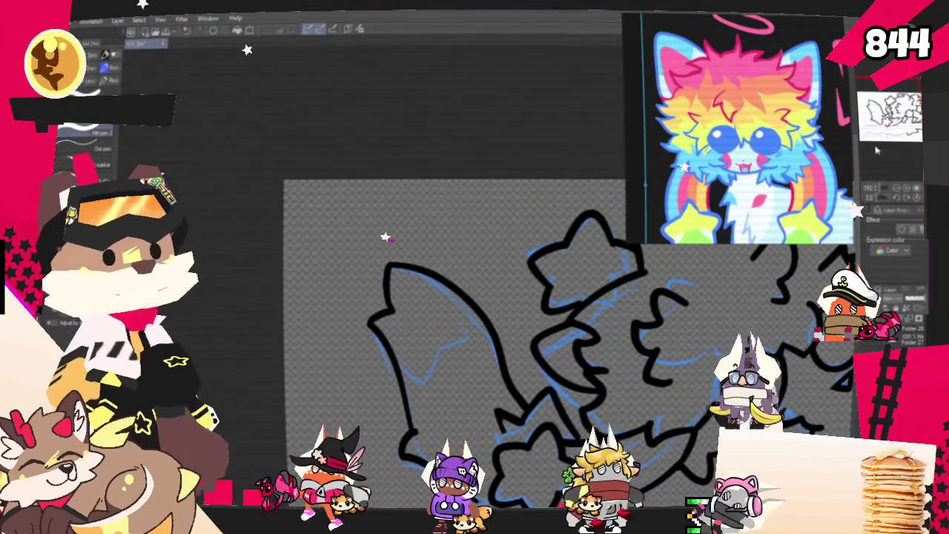
{"action": "left_click_drag", "start_coordinate": [446, 334], "coordinate": [465, 282]}
{"action": "left_click_drag", "start_coordinate": [500, 379], "coordinate": [488, 327]}
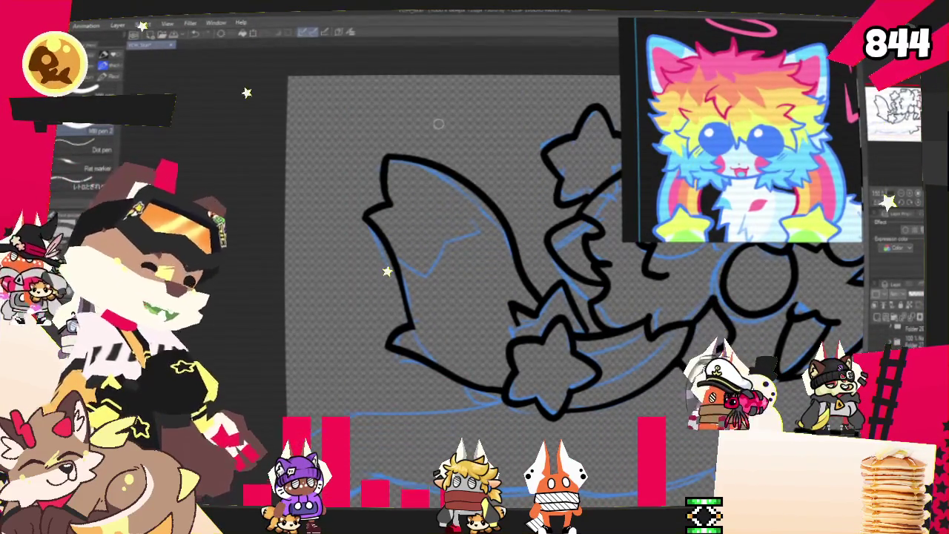
{"action": "left_click_drag", "start_coordinate": [438, 123], "coordinate": [387, 162]}
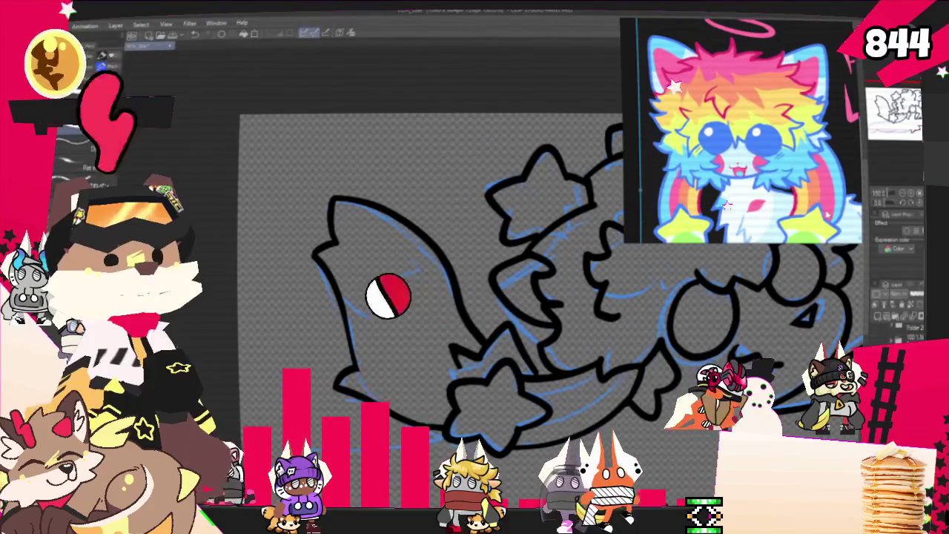
{"action": "left_click_drag", "start_coordinate": [431, 297], "coordinate": [441, 319]}
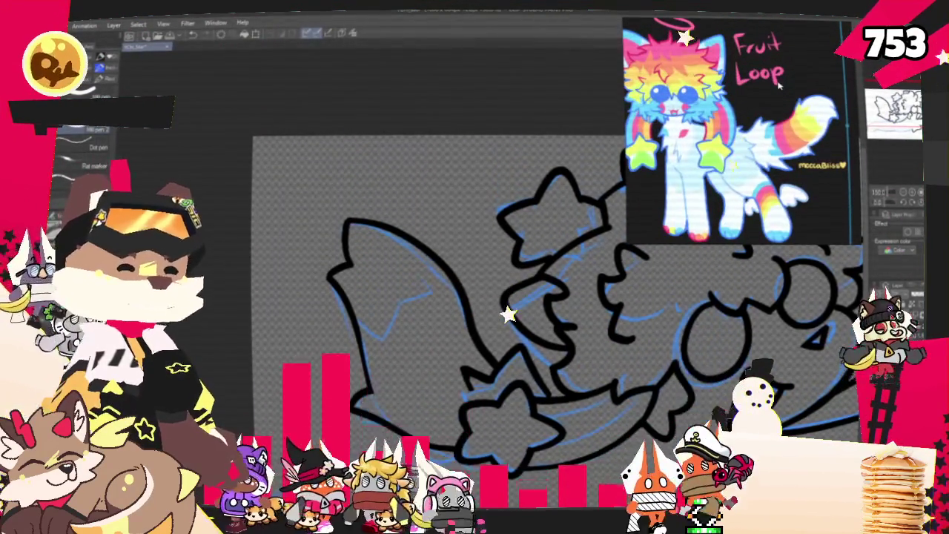
Ink the lower body contour toward the left along the bottom of the sketch.
{"action": "scroll", "coordinate": [378, 330], "scroll_direction": "down", "scroll_amount": 2}
{"action": "scroll", "coordinate": [378, 330], "scroll_direction": "down", "scroll_amount": 2}
{"action": "scroll", "coordinate": [415, 445], "scroll_direction": "up", "scroll_amount": 2}
{"action": "scroll", "coordinate": [415, 445], "scroll_direction": "up", "scroll_amount": 2}
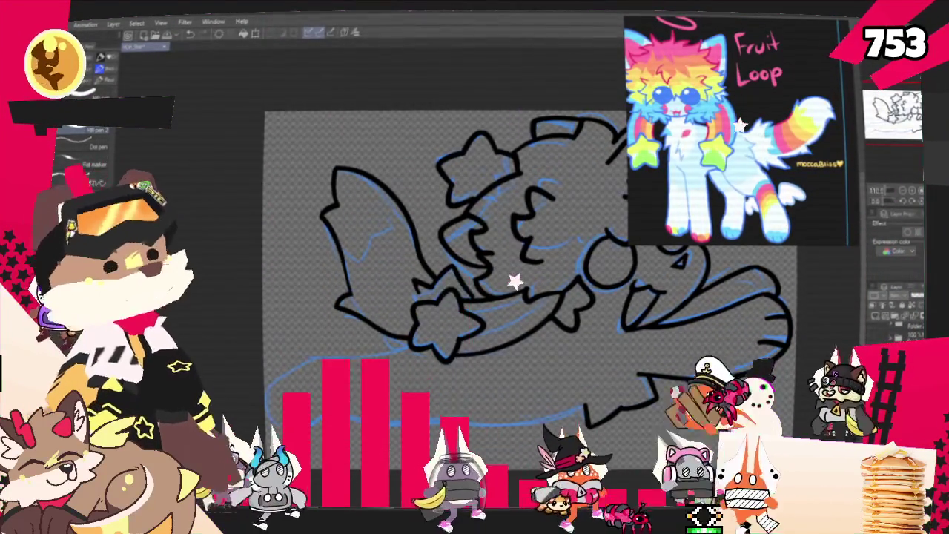
{"action": "mouse_move", "coordinate": [505, 333]}
{"action": "left_mouse_down"}
{"action": "mouse_move", "coordinate": [534, 344]}
{"action": "mouse_move", "coordinate": [538, 320]}
{"action": "left_mouse_up"}
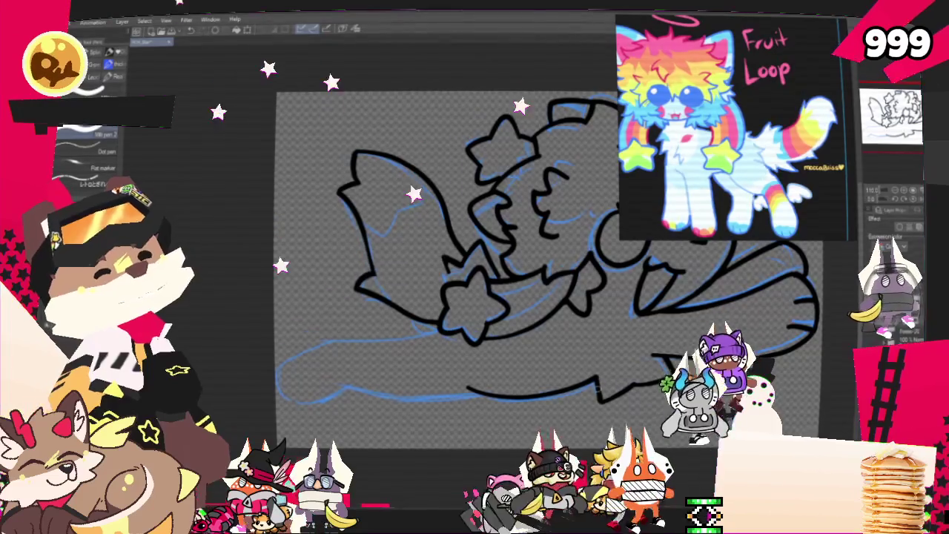
{"action": "mouse_move", "coordinate": [520, 224]}
{"action": "left_mouse_down"}
{"action": "mouse_move", "coordinate": [561, 226]}
{"action": "mouse_move", "coordinate": [590, 211]}
{"action": "left_mouse_up"}
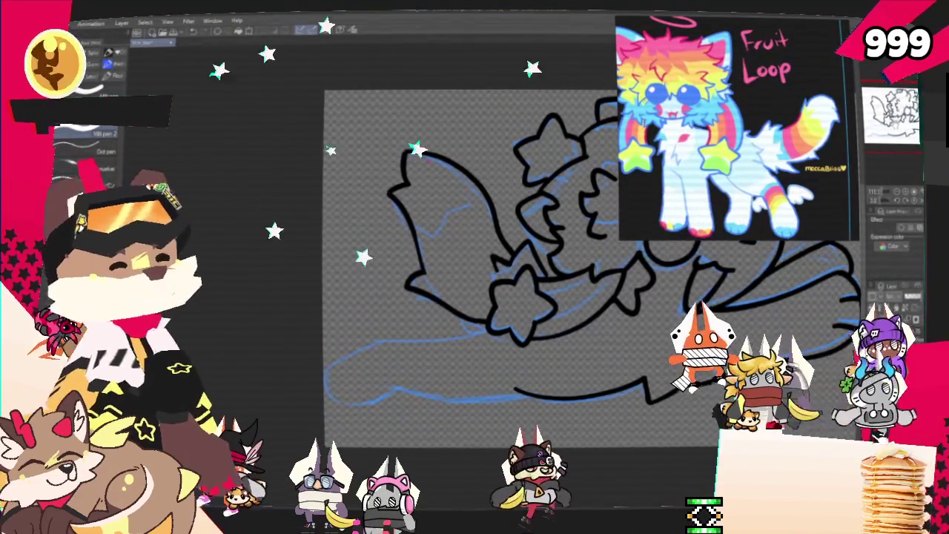
{"action": "left_click_drag", "start_coordinate": [591, 211], "coordinate": [597, 187]}
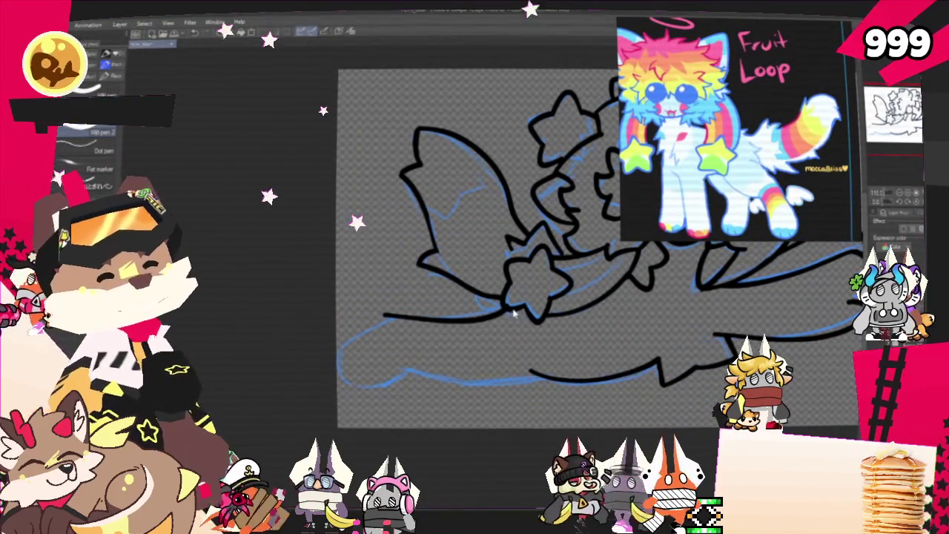
{"action": "mouse_move", "coordinate": [510, 317]}
{"action": "left_mouse_down"}
{"action": "mouse_move", "coordinate": [403, 317]}
{"action": "mouse_move", "coordinate": [393, 381]}
{"action": "left_mouse_up"}
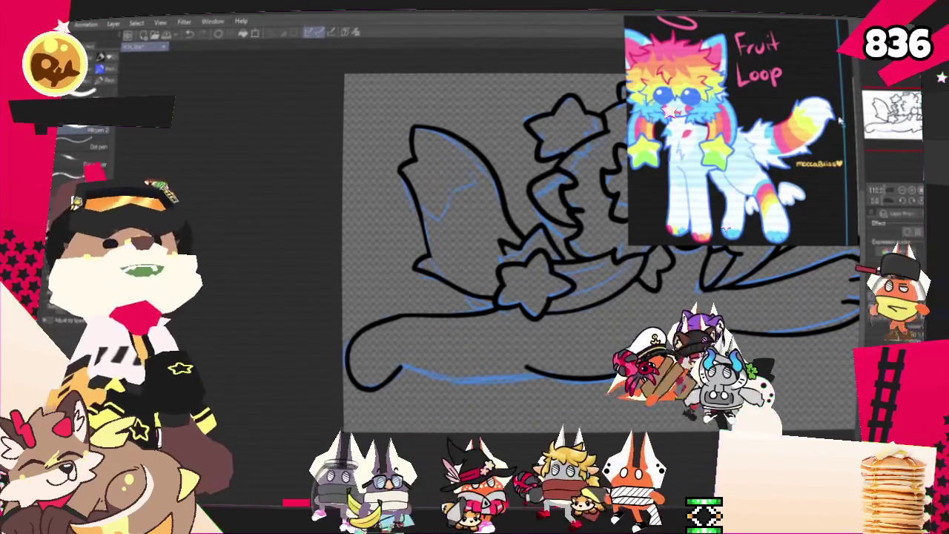
{"action": "left_click_drag", "start_coordinate": [601, 253], "coordinate": [559, 228]}
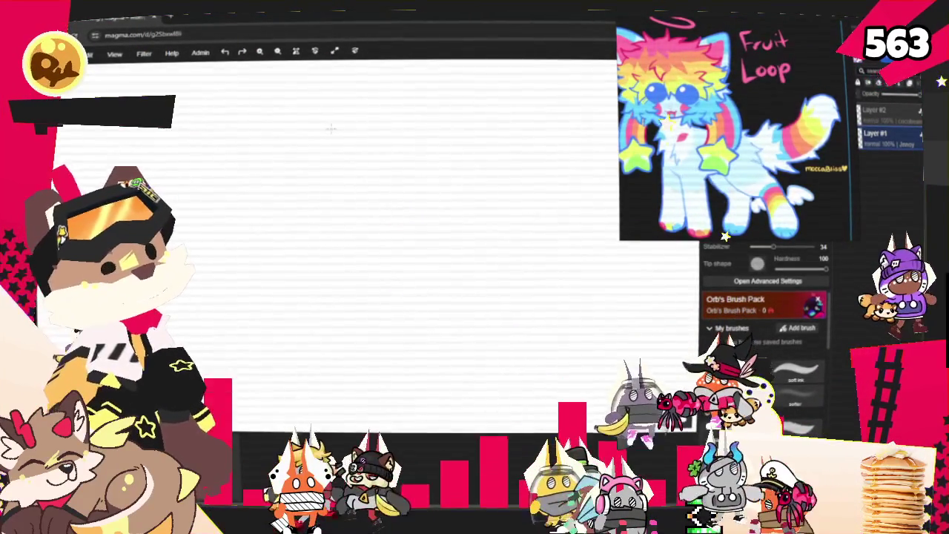
Handwrite the word THEME: at the top of the canvas.
{"action": "mouse_move", "coordinate": [290, 94]}
{"action": "left_mouse_down"}
{"action": "mouse_move", "coordinate": [289, 117]}
{"action": "mouse_move", "coordinate": [293, 95]}
{"action": "mouse_move", "coordinate": [300, 115]}
{"action": "left_mouse_up"}
{"action": "left_click_drag", "start_coordinate": [309, 96], "coordinate": [309, 109]}
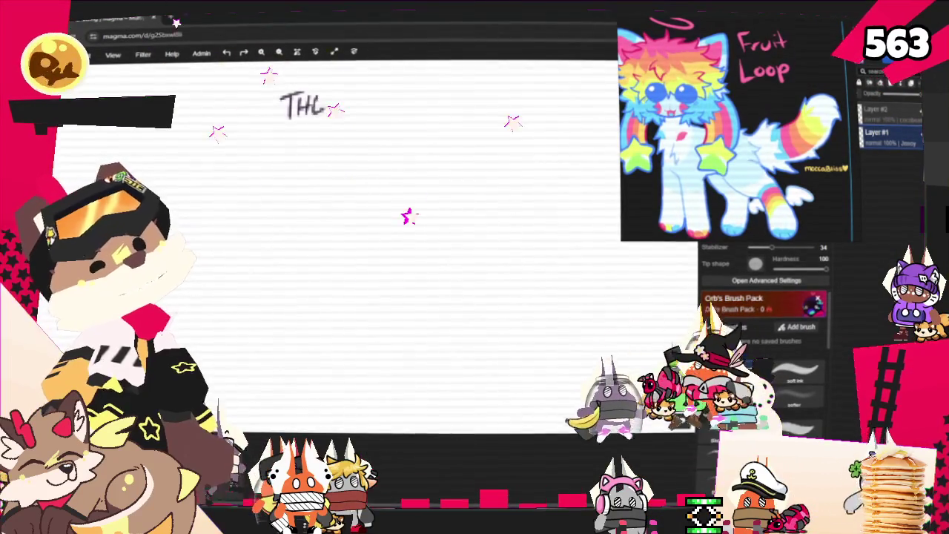
{"action": "mouse_move", "coordinate": [366, 92]}
{"action": "left_mouse_down"}
{"action": "mouse_move", "coordinate": [367, 115]}
{"action": "mouse_move", "coordinate": [366, 103]}
{"action": "left_mouse_up"}
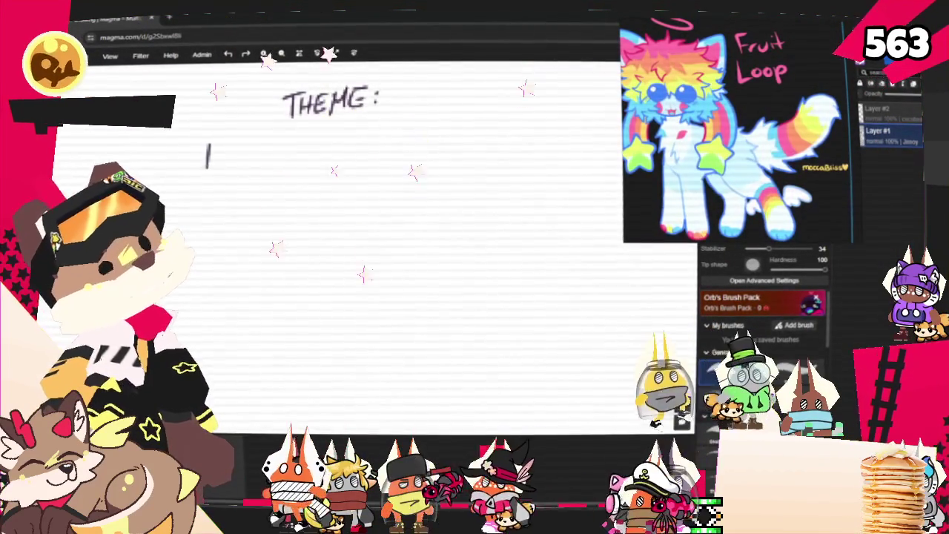
Write DEERCEMBER below it, then shift the THEME: heading slightly left and deselect.
{"action": "mouse_move", "coordinate": [227, 154]}
{"action": "left_mouse_down"}
{"action": "mouse_move", "coordinate": [245, 153]}
{"action": "mouse_move", "coordinate": [267, 175]}
{"action": "left_mouse_up"}
{"action": "left_click_drag", "start_coordinate": [253, 140], "coordinate": [268, 138]}
{"action": "mouse_move", "coordinate": [253, 155]}
{"action": "left_mouse_down"}
{"action": "mouse_move", "coordinate": [265, 155]}
{"action": "mouse_move", "coordinate": [272, 175]}
{"action": "left_mouse_up"}
{"action": "mouse_move", "coordinate": [272, 139]}
{"action": "left_mouse_down"}
{"action": "mouse_move", "coordinate": [285, 175]}
{"action": "mouse_move", "coordinate": [300, 174]}
{"action": "left_mouse_up"}
{"action": "mouse_move", "coordinate": [306, 140]}
{"action": "left_mouse_down"}
{"action": "mouse_move", "coordinate": [321, 172]}
{"action": "mouse_move", "coordinate": [320, 137]}
{"action": "left_mouse_up"}
{"action": "left_click_drag", "start_coordinate": [307, 155], "coordinate": [326, 173]}
{"action": "left_click_drag", "start_coordinate": [327, 141], "coordinate": [354, 173]}
{"action": "mouse_move", "coordinate": [379, 134]}
{"action": "left_mouse_down"}
{"action": "mouse_move", "coordinate": [392, 169]}
{"action": "mouse_move", "coordinate": [391, 131]}
{"action": "left_mouse_up"}
{"action": "left_click_drag", "start_coordinate": [380, 151], "coordinate": [398, 169]}
{"action": "left_click_drag", "start_coordinate": [398, 132], "coordinate": [414, 169]}
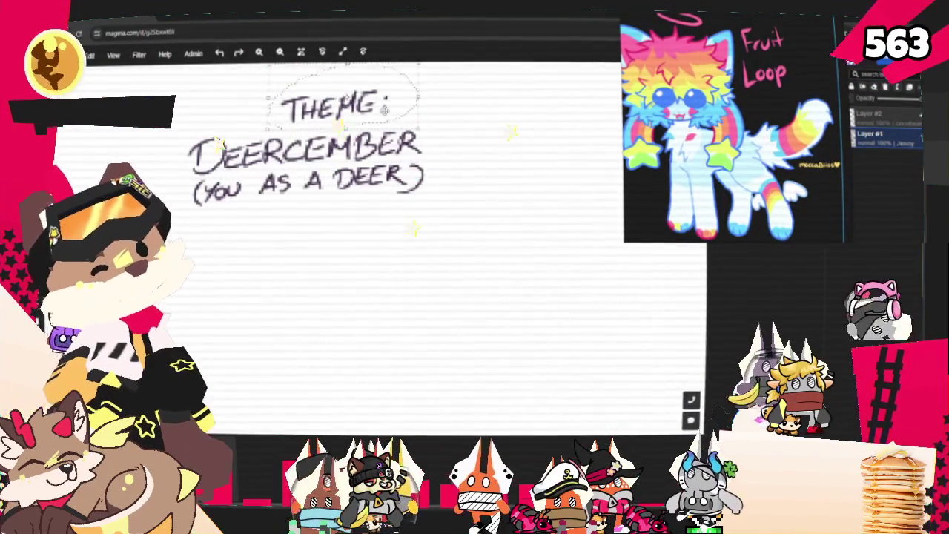
{"action": "left_click_drag", "start_coordinate": [509, 131], "coordinate": [492, 133]}
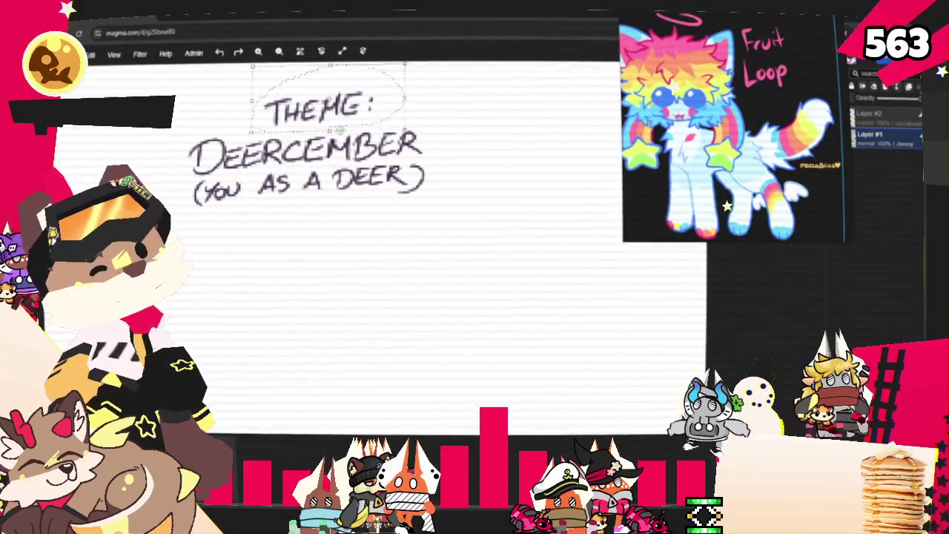
{"action": "left_click", "coordinate": [388, 199]}
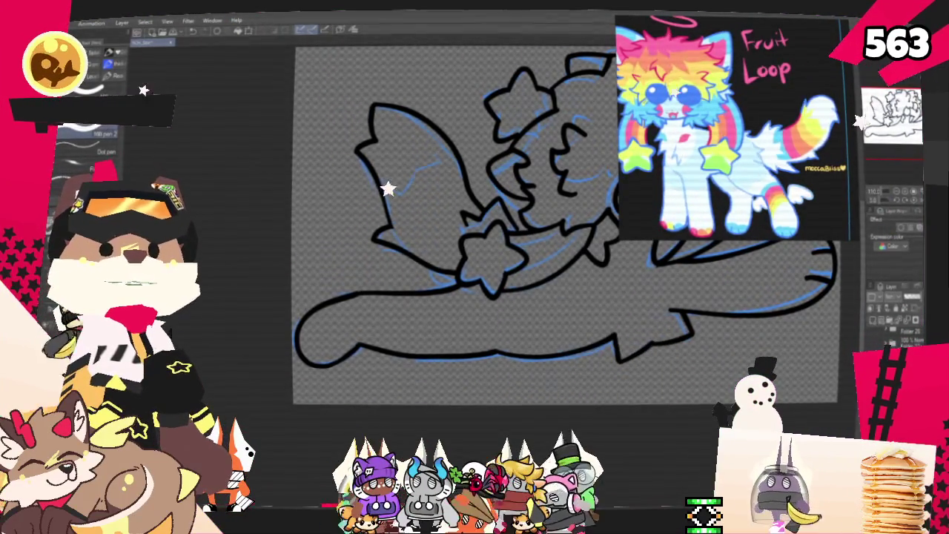
{"action": "mouse_move", "coordinate": [573, 208]}
{"action": "left_mouse_down"}
{"action": "mouse_move", "coordinate": [522, 247]}
{"action": "mouse_move", "coordinate": [514, 312]}
{"action": "mouse_move", "coordinate": [514, 254]}
{"action": "left_mouse_up"}
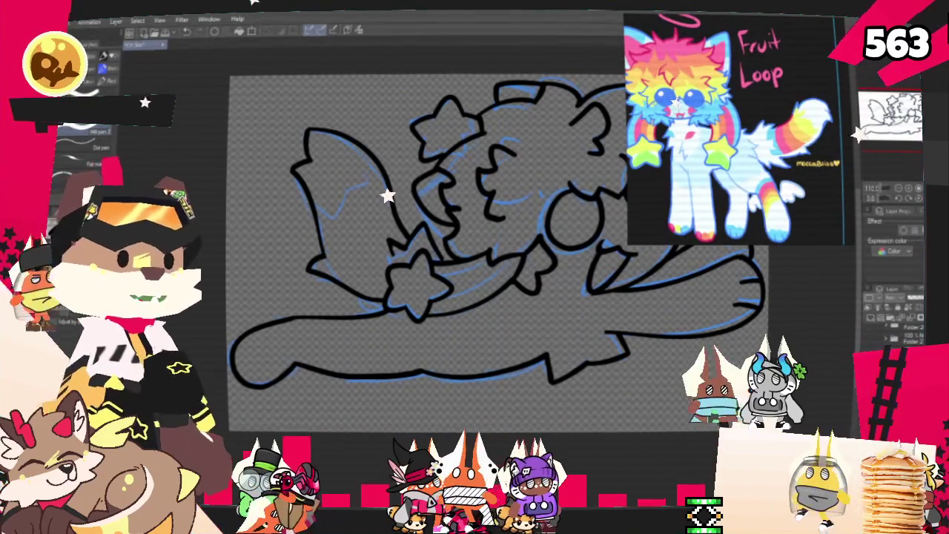
{"action": "scroll", "coordinate": [470, 347], "scroll_direction": "down", "scroll_amount": 3}
{"action": "scroll", "coordinate": [438, 282], "scroll_direction": "up", "scroll_amount": 3}
{"action": "scroll", "coordinate": [423, 255], "scroll_direction": "up", "scroll_amount": 2}
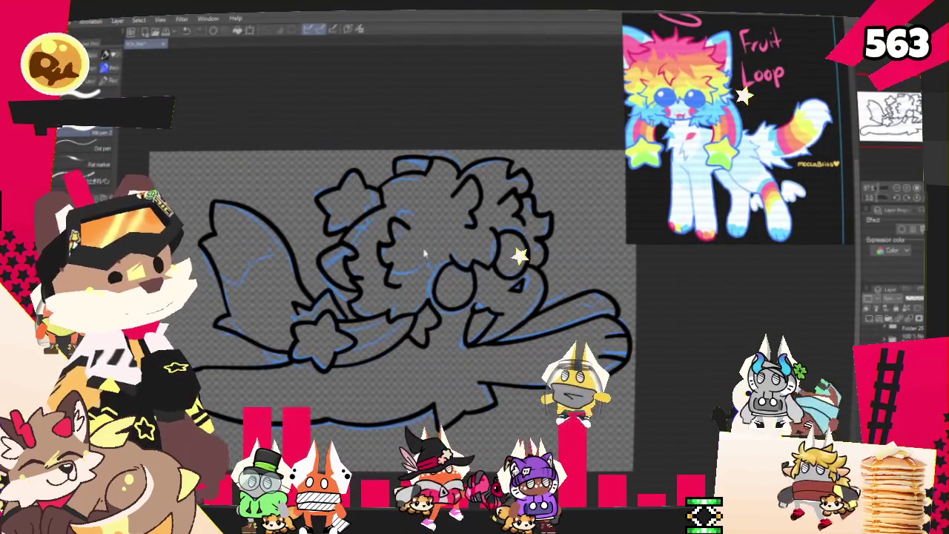
{"action": "scroll", "coordinate": [423, 296], "scroll_direction": "down", "scroll_amount": 1}
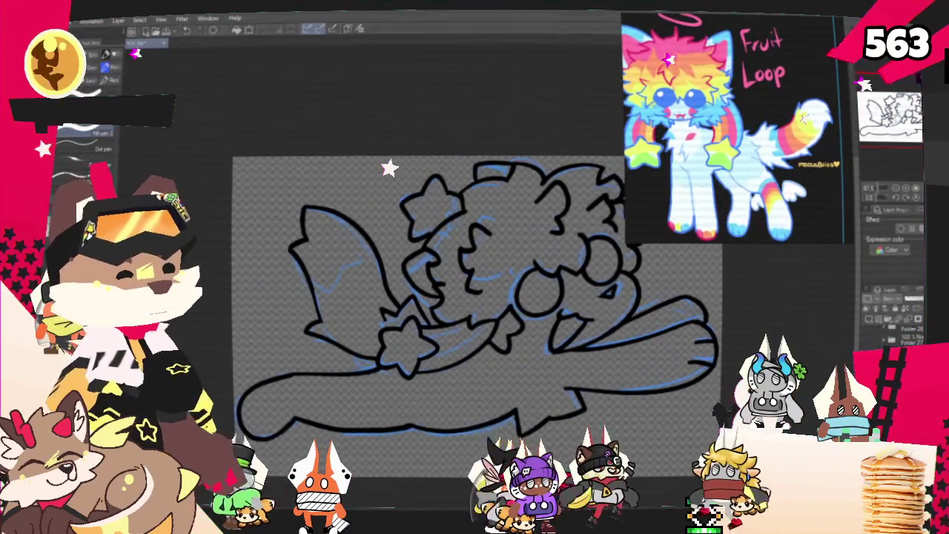
{"action": "scroll", "coordinate": [452, 297], "scroll_direction": "up", "scroll_amount": 1}
{"action": "left_click_drag", "start_coordinate": [445, 296], "coordinate": [437, 293]}
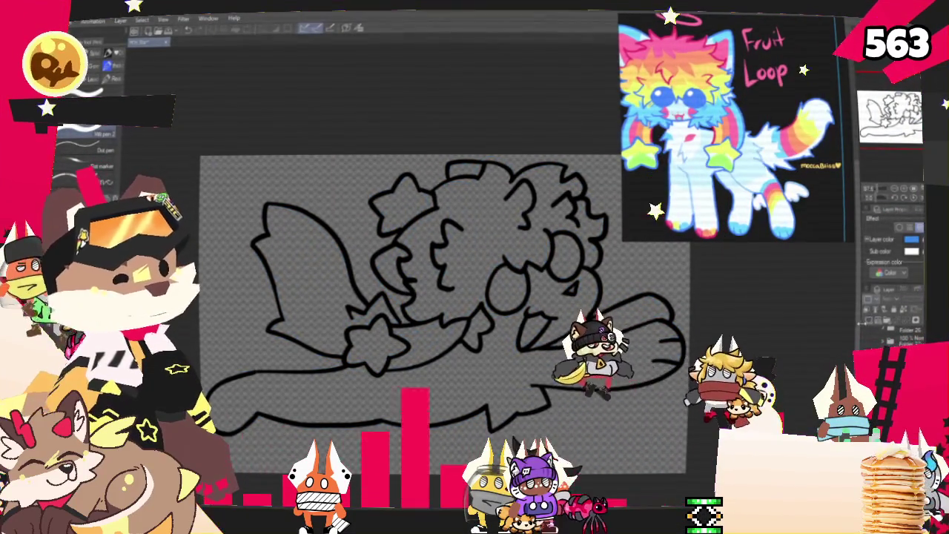
Fill the creature light blue inside the lineart, zoom to compare, then switch to the pen.
{"action": "left_click_drag", "start_coordinate": [387, 268], "coordinate": [418, 259]}
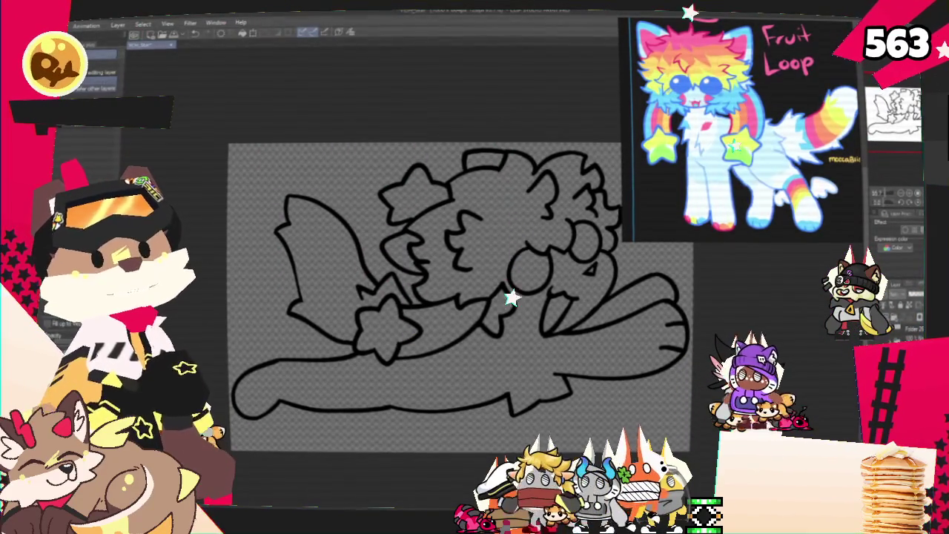
{"action": "left_click", "coordinate": [436, 395]}
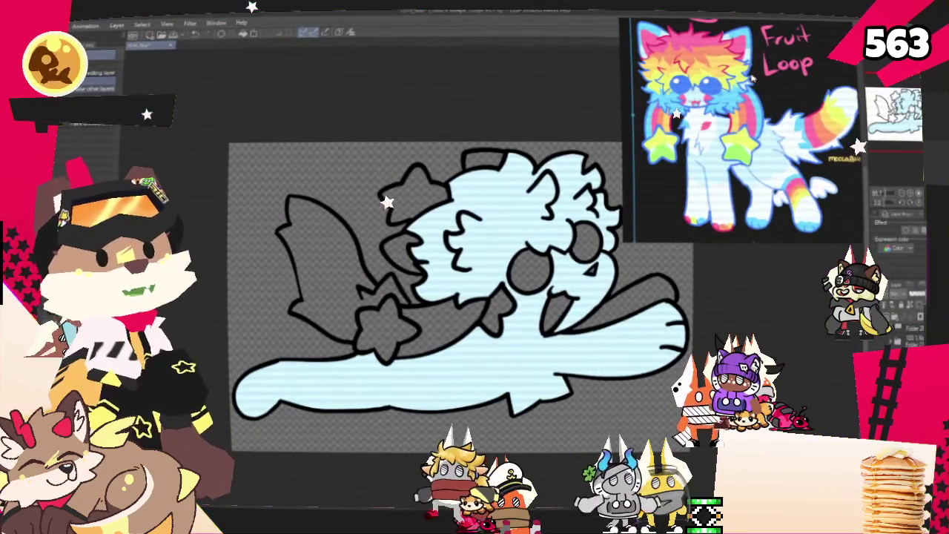
{"action": "scroll", "coordinate": [742, 129], "scroll_direction": "up", "scroll_amount": 3}
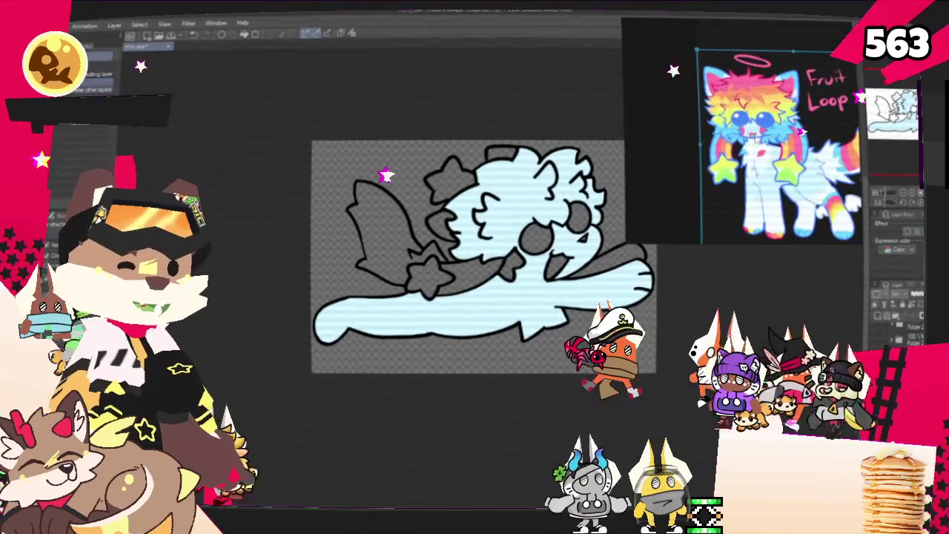
{"action": "scroll", "coordinate": [576, 154], "scroll_direction": "up", "scroll_amount": 5}
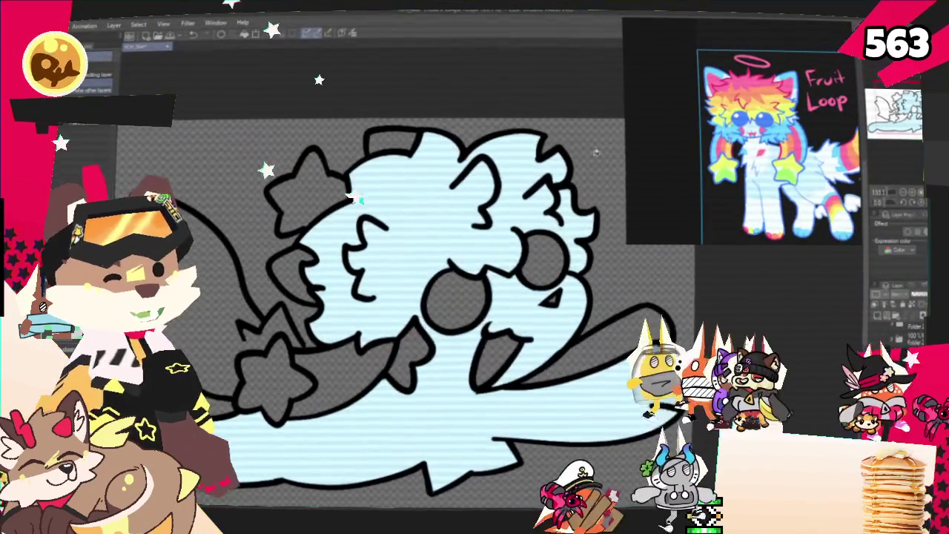
{"action": "scroll", "coordinate": [554, 210], "scroll_direction": "down", "scroll_amount": 2}
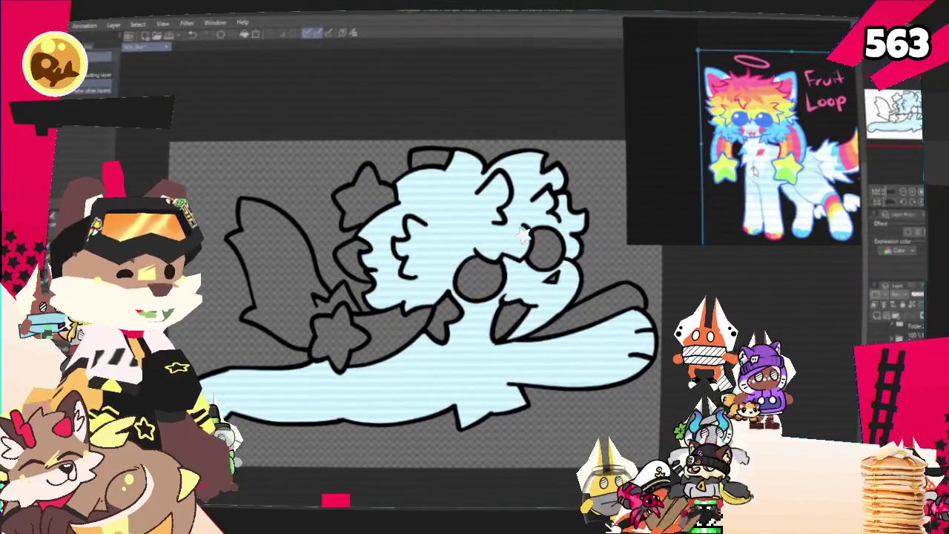
{"action": "scroll", "coordinate": [738, 152], "scroll_direction": "up", "scroll_amount": 2}
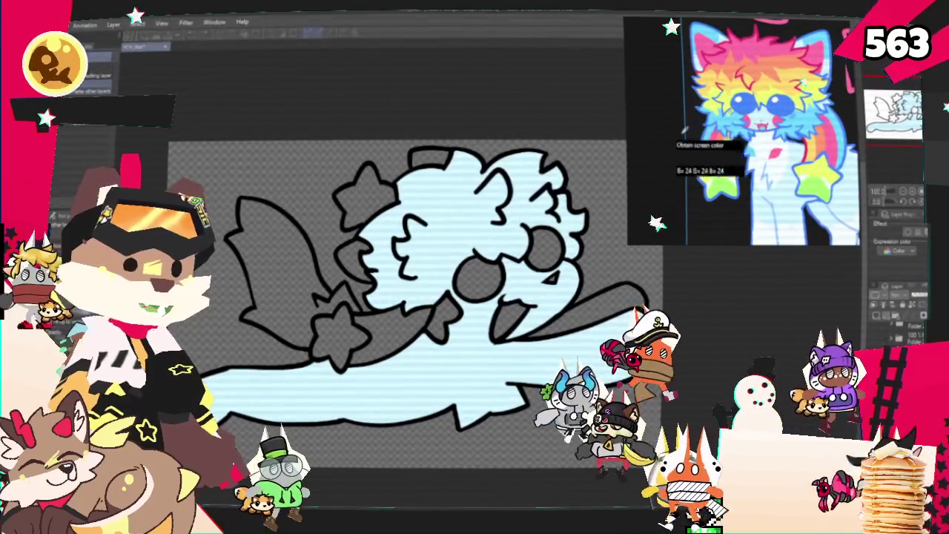
{"action": "scroll", "coordinate": [491, 202], "scroll_direction": "down", "scroll_amount": 2}
{"action": "scroll", "coordinate": [553, 325], "scroll_direction": "up", "scroll_amount": 2}
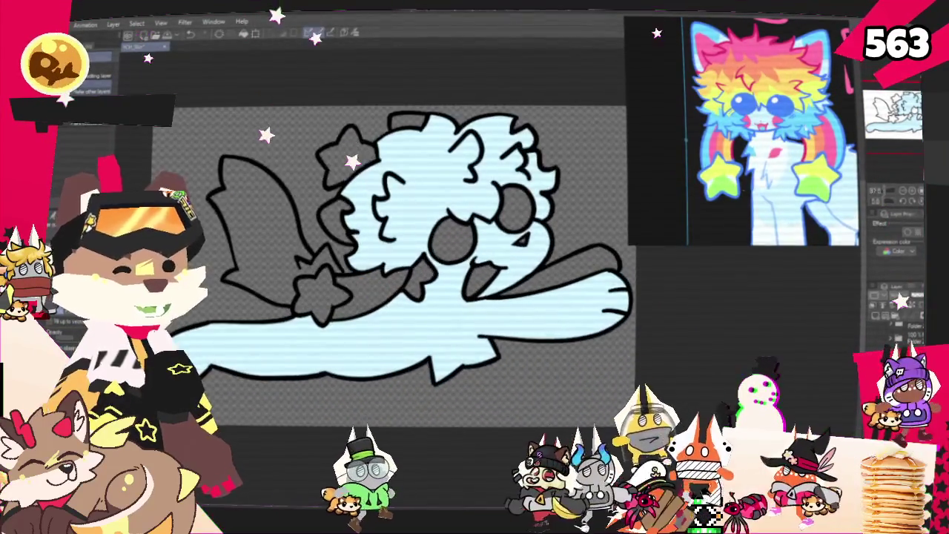
{"action": "scroll", "coordinate": [774, 172], "scroll_direction": "down", "scroll_amount": 2}
{"action": "scroll", "coordinate": [774, 172], "scroll_direction": "up", "scroll_amount": 2}
{"action": "scroll", "coordinate": [445, 267], "scroll_direction": "down", "scroll_amount": 1}
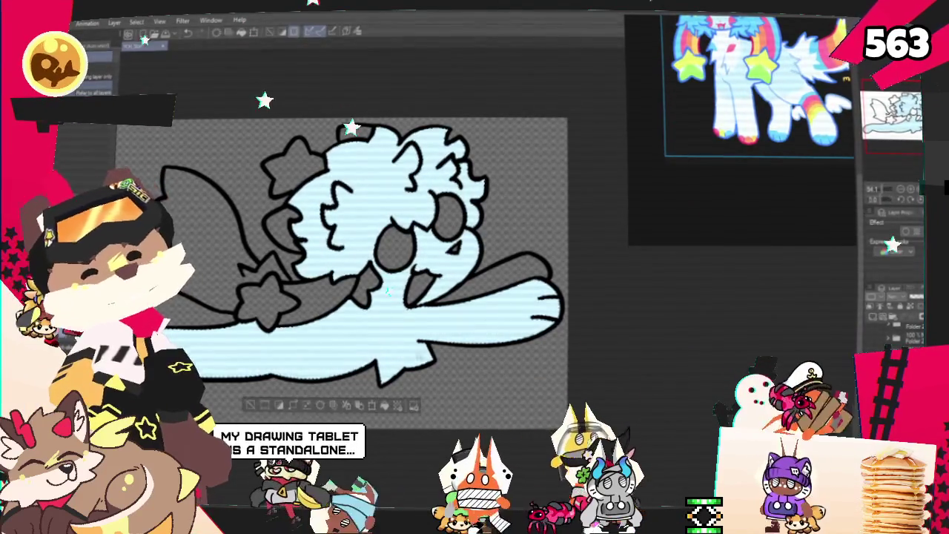
{"action": "key", "text": "p"}
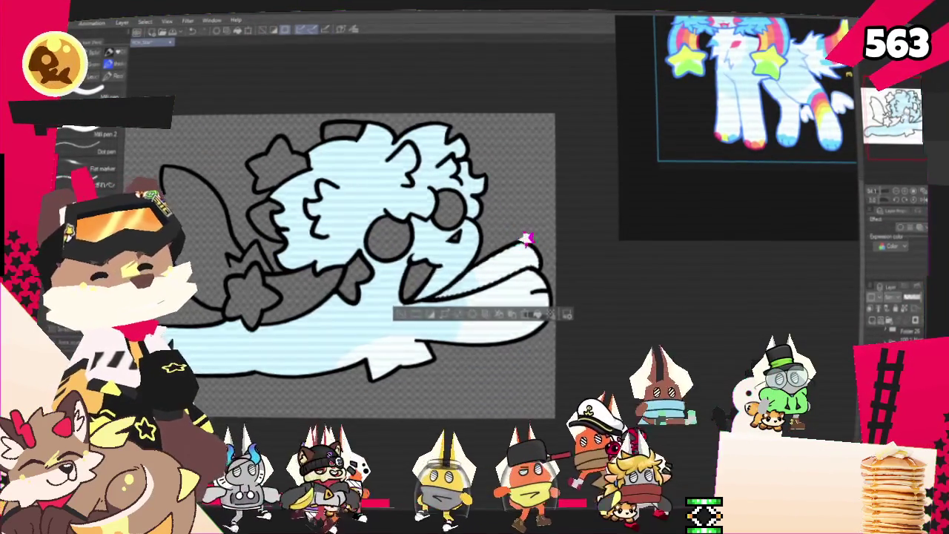
Pan the drawing right and down and zoom in on the hair region.
{"action": "left_click_drag", "start_coordinate": [540, 263], "coordinate": [603, 296]}
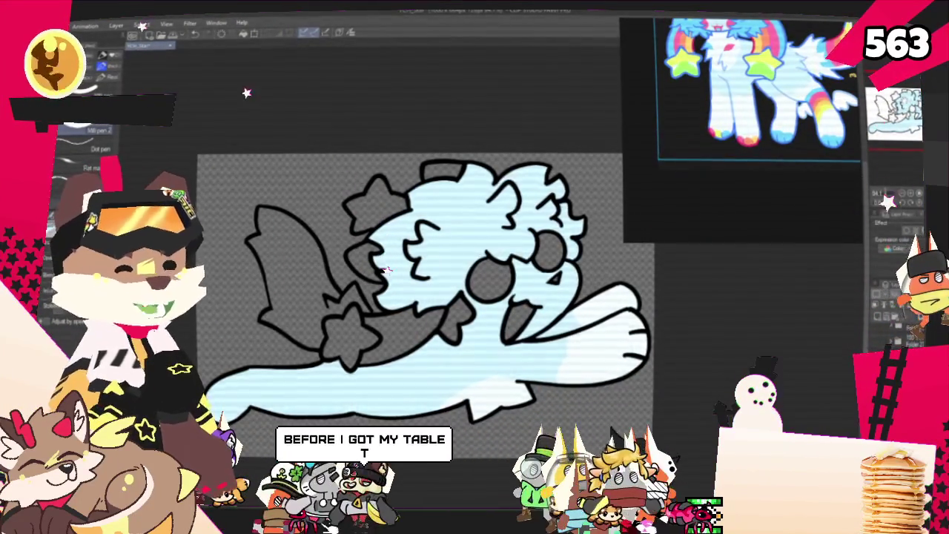
{"action": "left_click_drag", "start_coordinate": [384, 267], "coordinate": [429, 289]}
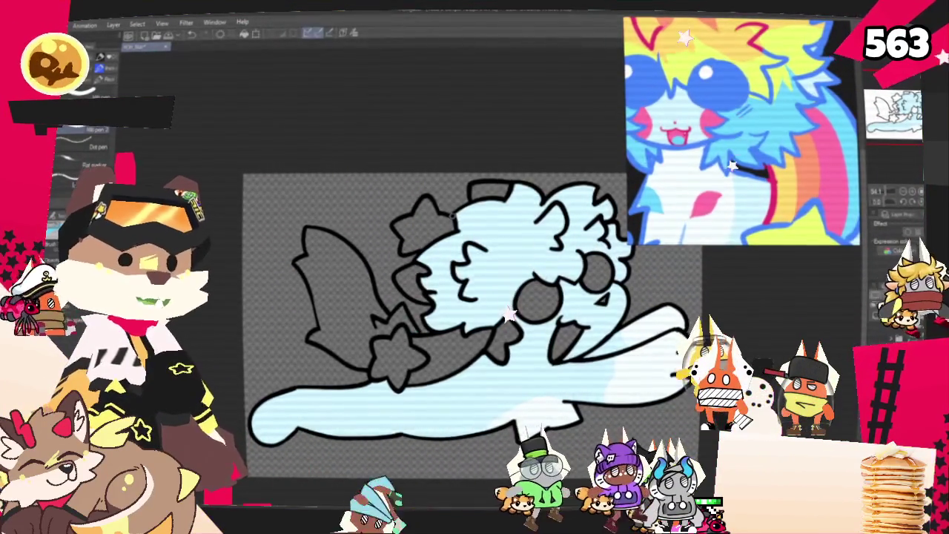
{"action": "scroll", "coordinate": [504, 226], "scroll_direction": "up", "scroll_amount": 3}
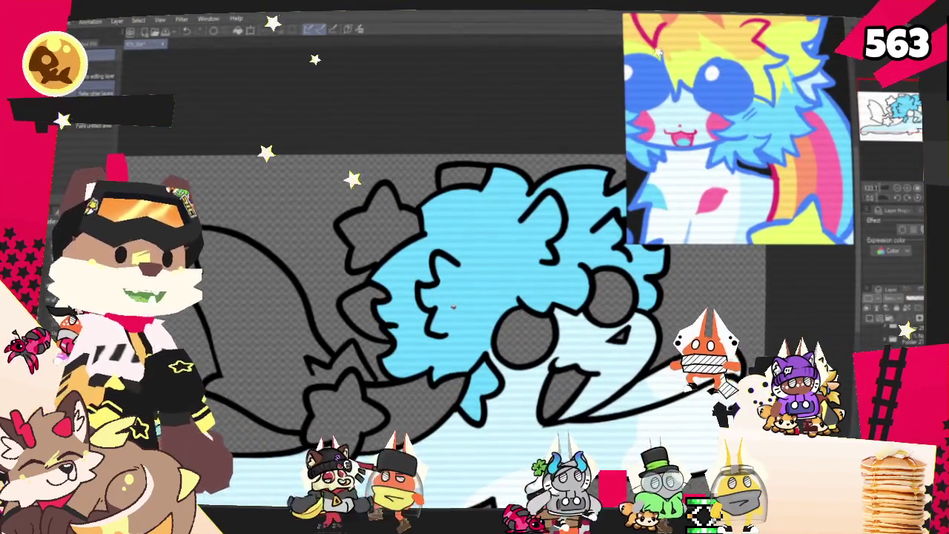
Select the blue-filled hair area with Auto Select, ready to draw a yellow-green band line.
{"action": "scroll", "coordinate": [793, 62], "scroll_direction": "up", "scroll_amount": 3}
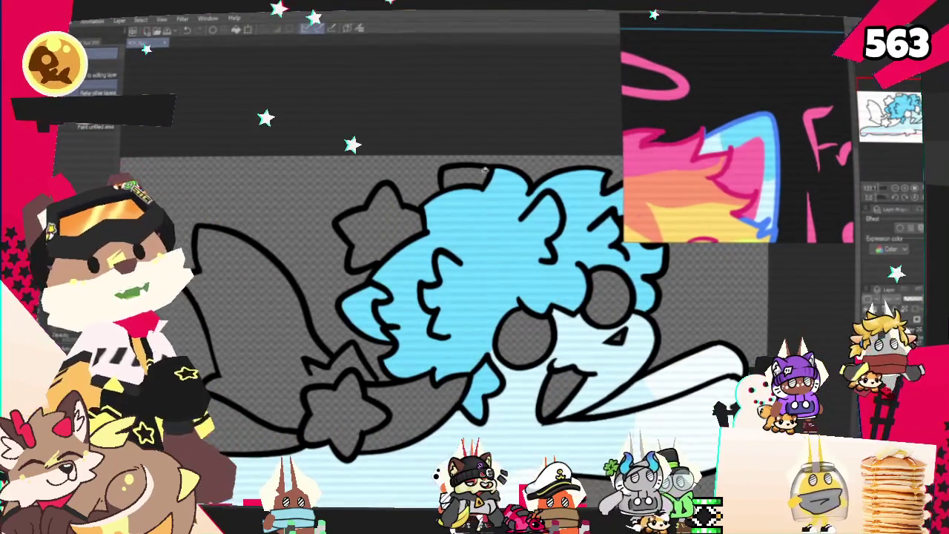
{"action": "scroll", "coordinate": [734, 148], "scroll_direction": "down", "scroll_amount": 2}
{"action": "scroll", "coordinate": [735, 148], "scroll_direction": "down", "scroll_amount": 2}
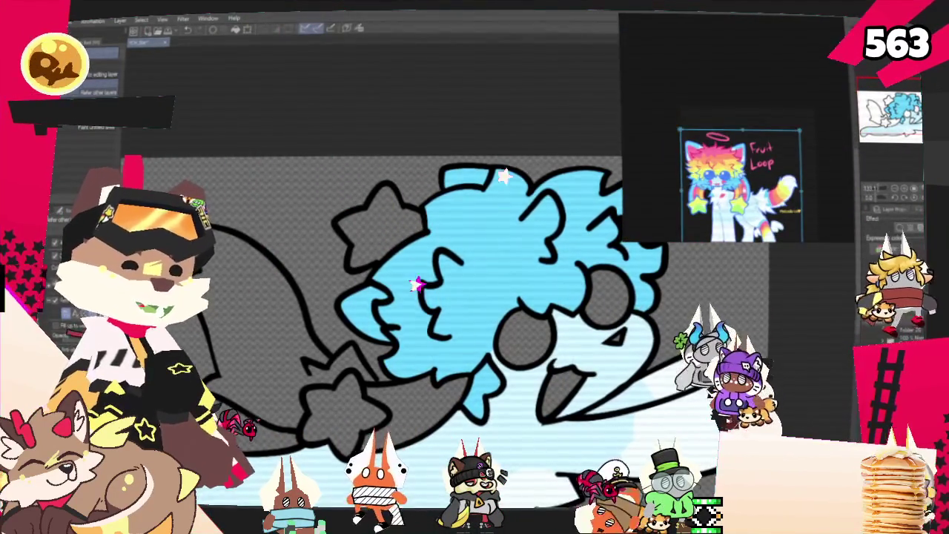
{"action": "scroll", "coordinate": [734, 149], "scroll_direction": "up", "scroll_amount": 3}
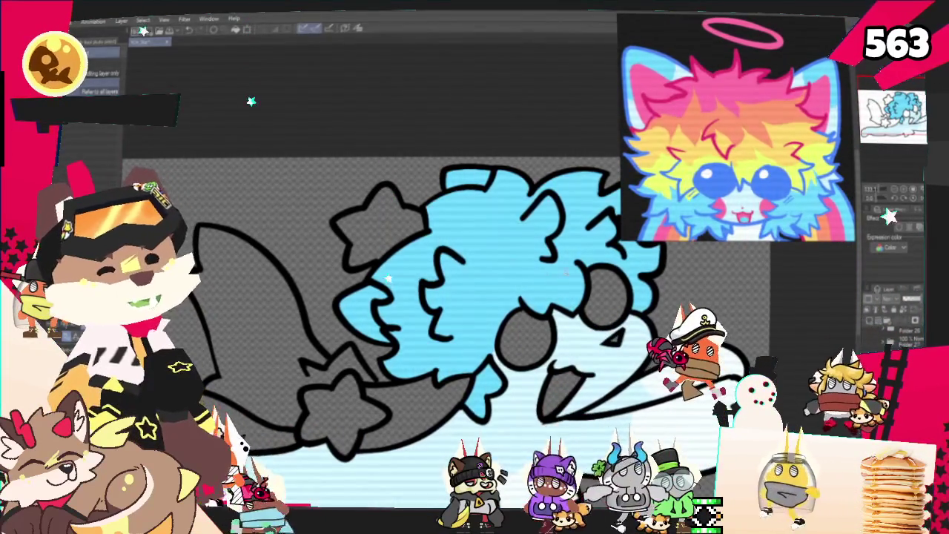
{"action": "left_click", "coordinate": [517, 269]}
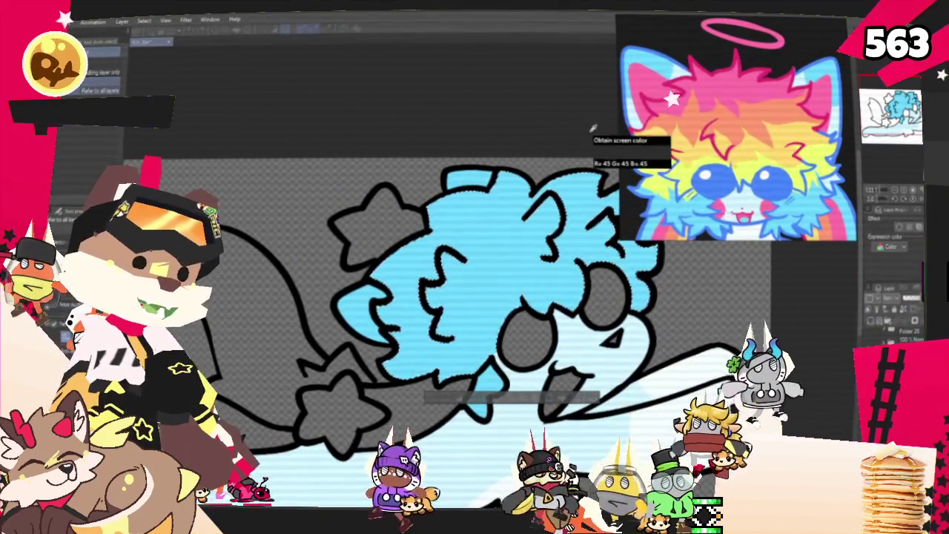
{"action": "scroll", "coordinate": [366, 220], "scroll_direction": "right", "scroll_amount": 3}
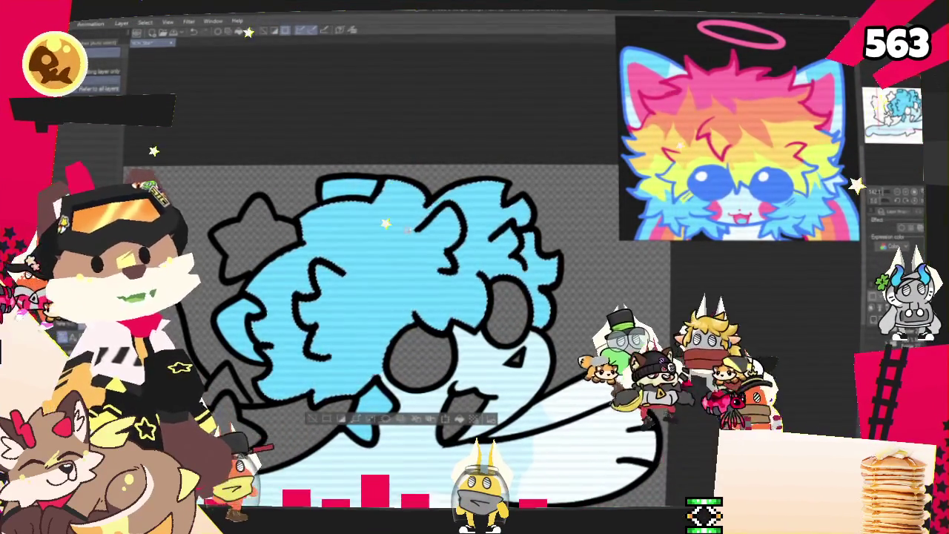
{"action": "key", "text": "p"}
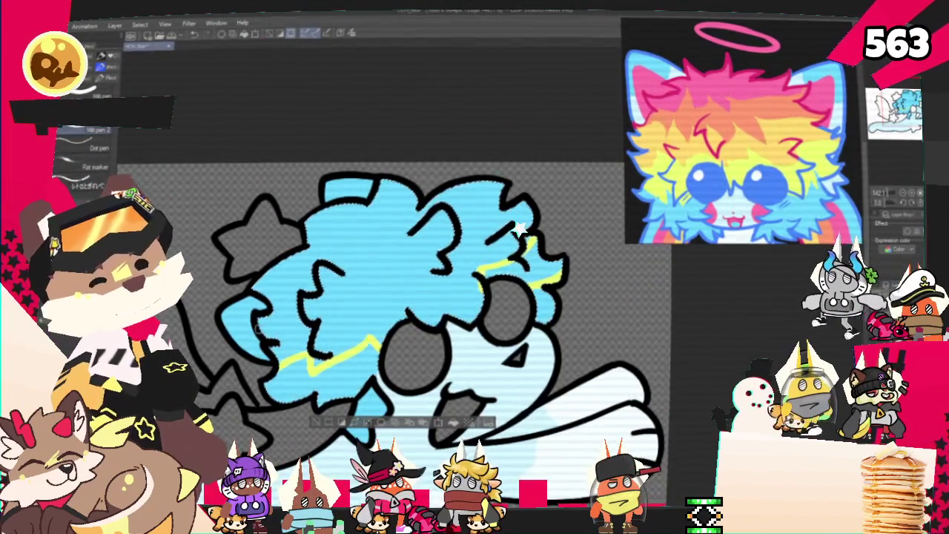
Close and fill the yellow-green band across the blue hair, then draw a wavy orange line above it.
{"action": "left_click_drag", "start_coordinate": [275, 308], "coordinate": [519, 258]}
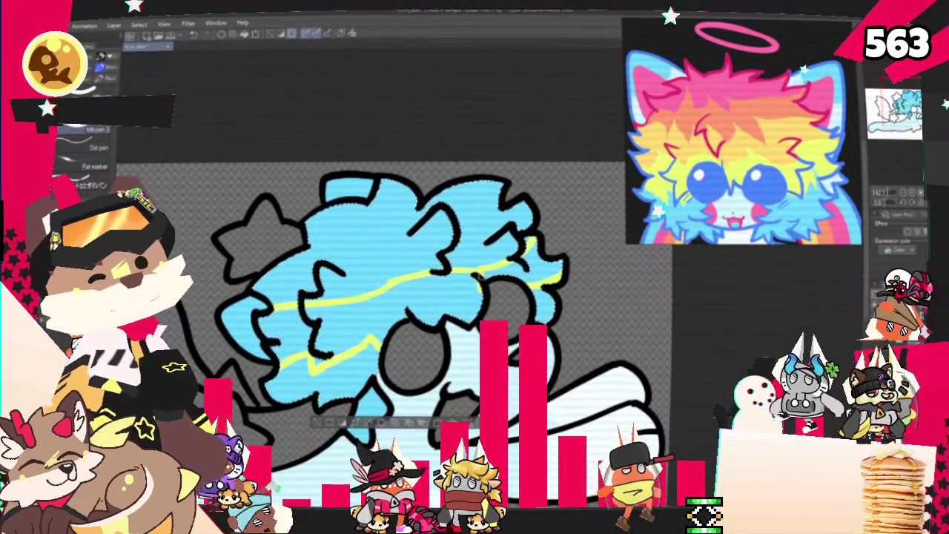
{"action": "key", "text": "g"}
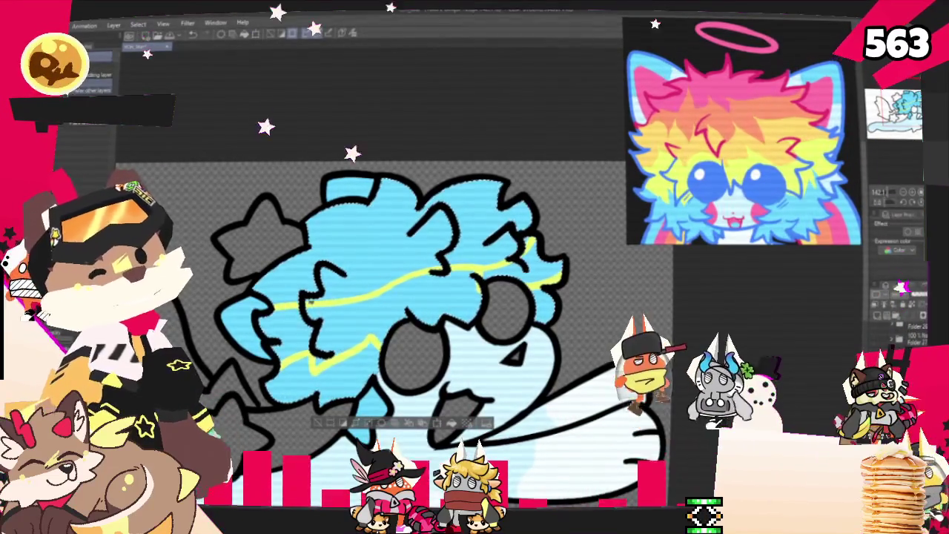
{"action": "left_click", "coordinate": [359, 320]}
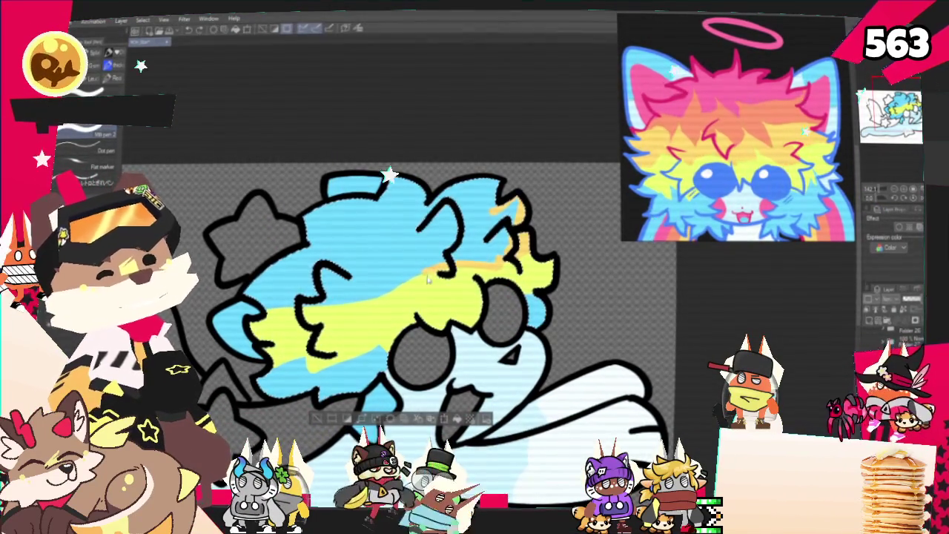
{"action": "mouse_move", "coordinate": [475, 258]}
{"action": "left_mouse_down"}
{"action": "mouse_move", "coordinate": [364, 313]}
{"action": "mouse_move", "coordinate": [326, 301]}
{"action": "left_mouse_up"}
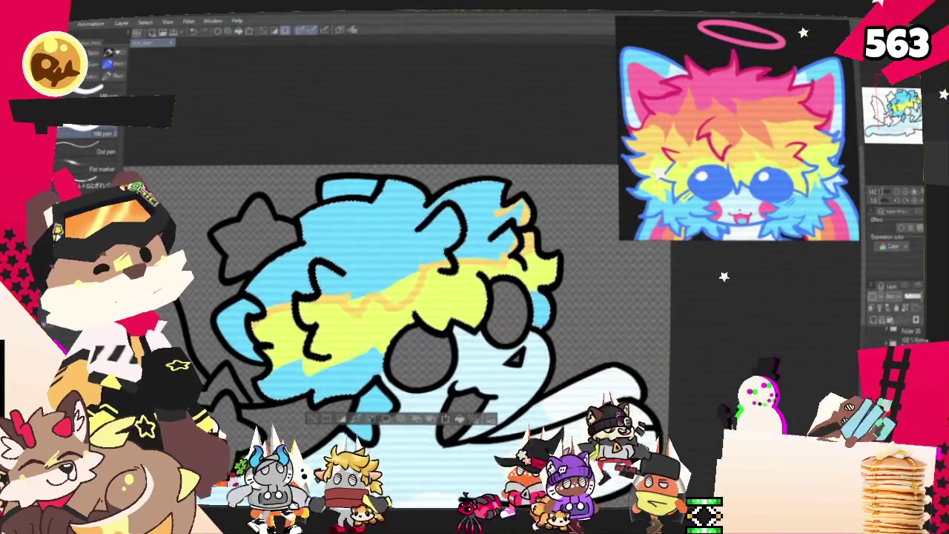
Fill the upper hair above the orange line with warm yellow-orange.
{"action": "key", "text": "g"}
{"action": "left_click", "coordinate": [390, 287]}
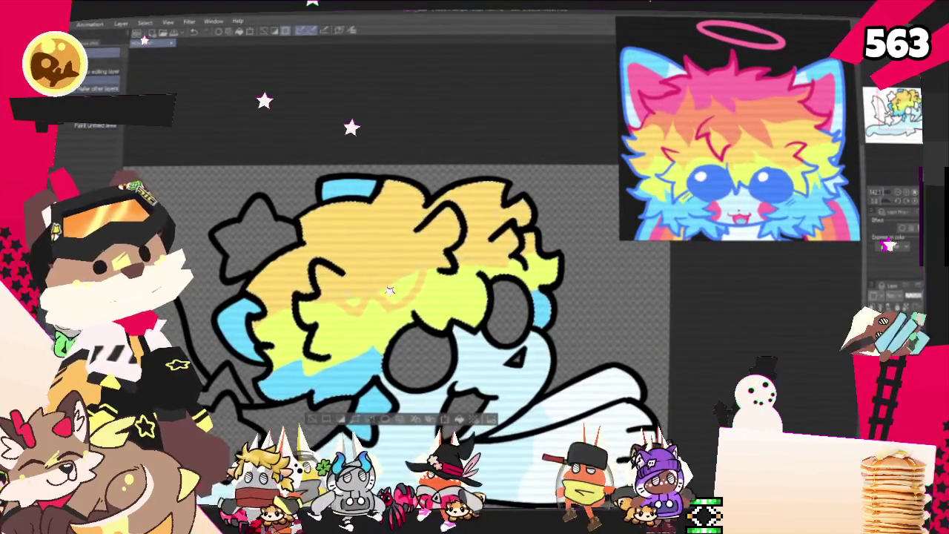
{"action": "key", "text": "p"}
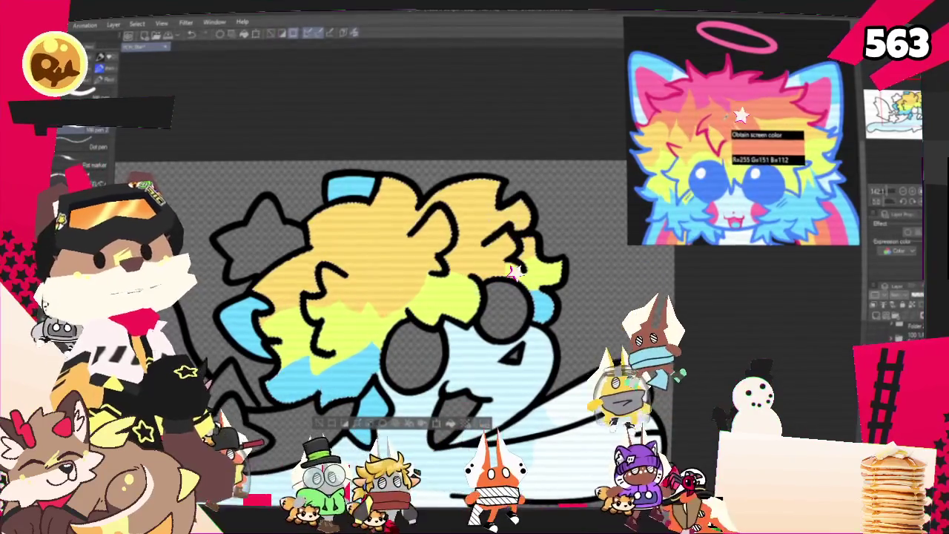
{"action": "left_click_drag", "start_coordinate": [344, 216], "coordinate": [385, 220]}
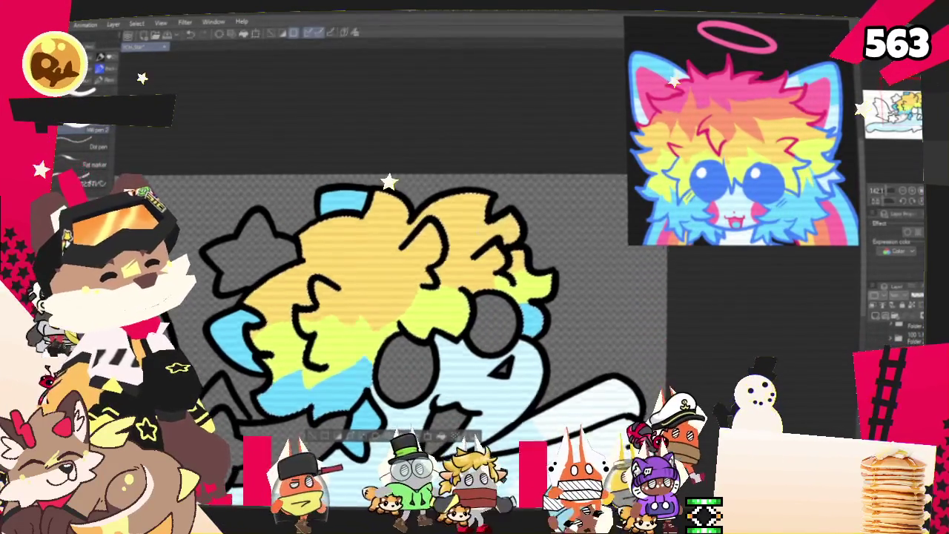
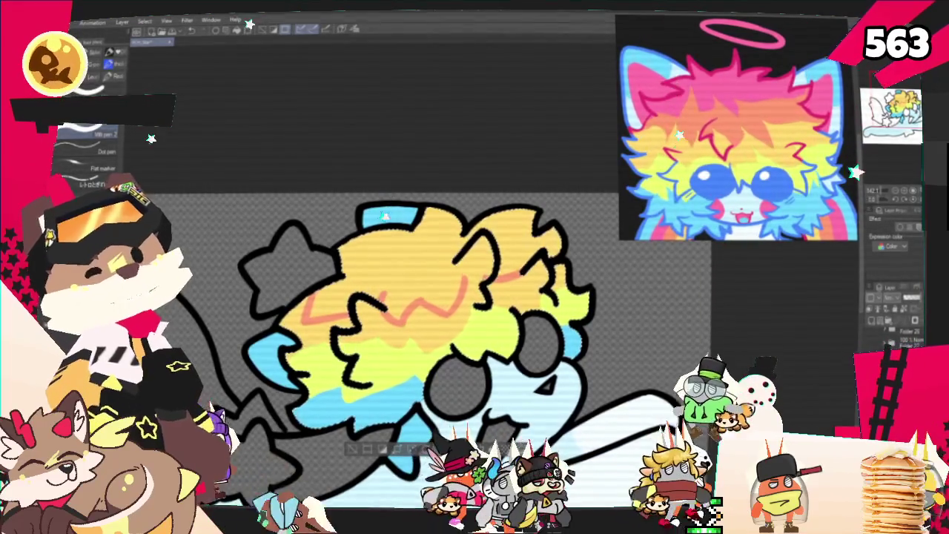
Fill the upper hair band orange to complete the pink, orange, yellow and blue rainbow hair.
{"action": "left_click_drag", "start_coordinate": [420, 264], "coordinate": [412, 273]}
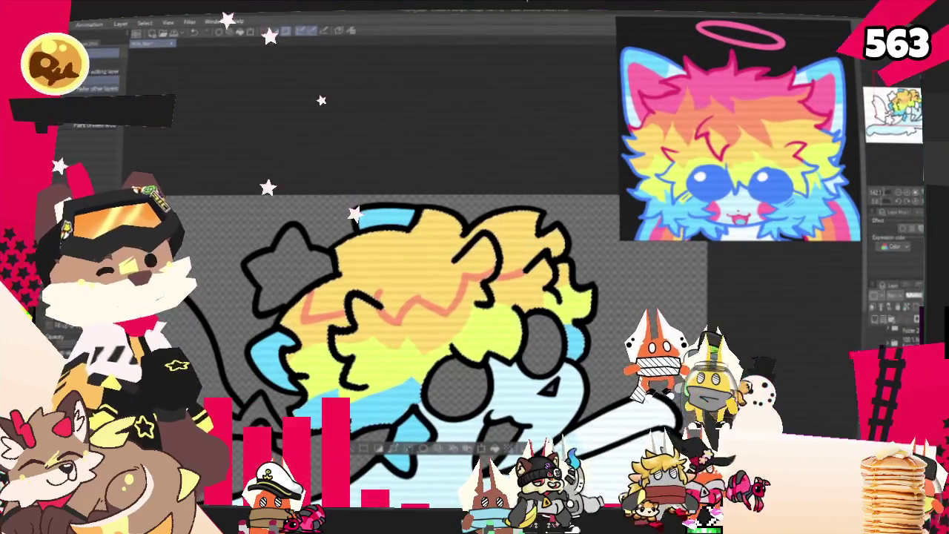
{"action": "left_click", "coordinate": [412, 315]}
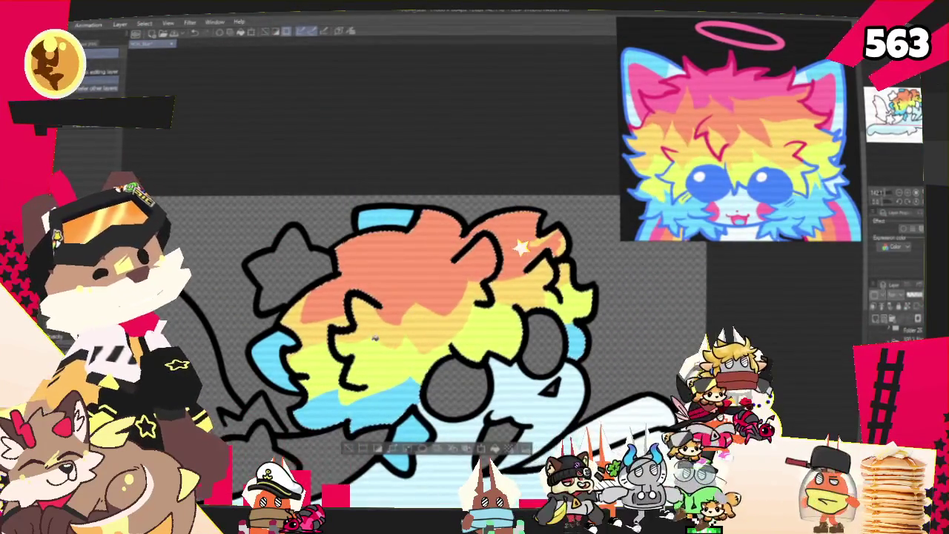
{"action": "key", "text": "p"}
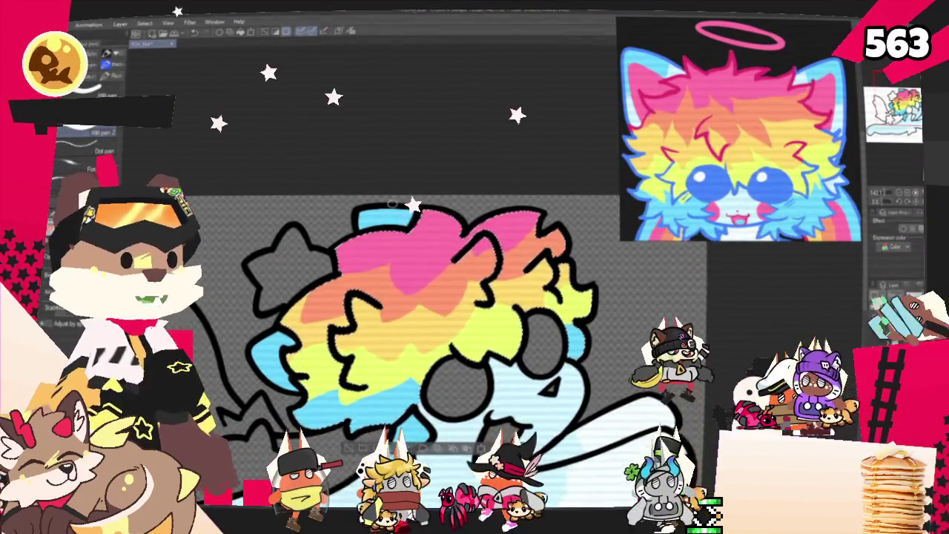
Sample yellow from the reference sheet, fill the tail segment beside the lower star, then sample orange.
{"action": "scroll", "coordinate": [415, 311], "scroll_direction": "down", "scroll_amount": 3}
{"action": "scroll", "coordinate": [517, 273], "scroll_direction": "down", "scroll_amount": 2}
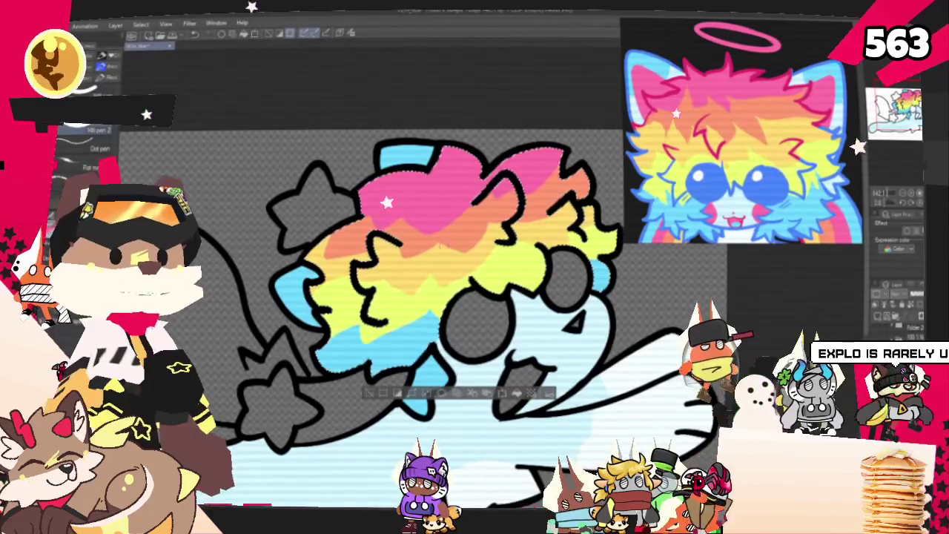
{"action": "scroll", "coordinate": [415, 297], "scroll_direction": "right", "scroll_amount": 3}
{"action": "scroll", "coordinate": [430, 296], "scroll_direction": "down", "scroll_amount": 2}
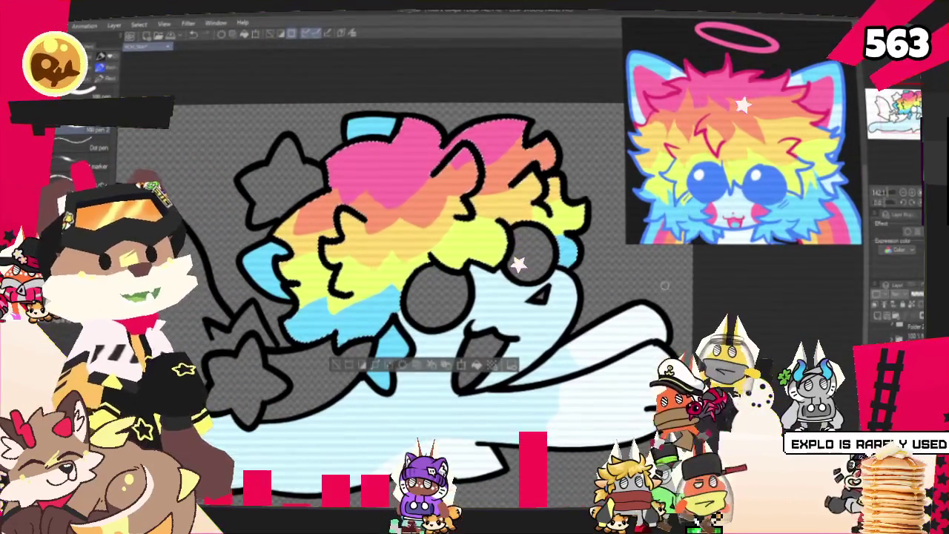
{"action": "scroll", "coordinate": [415, 296], "scroll_direction": "down", "scroll_amount": 2}
{"action": "scroll", "coordinate": [415, 296], "scroll_direction": "down", "scroll_amount": 2}
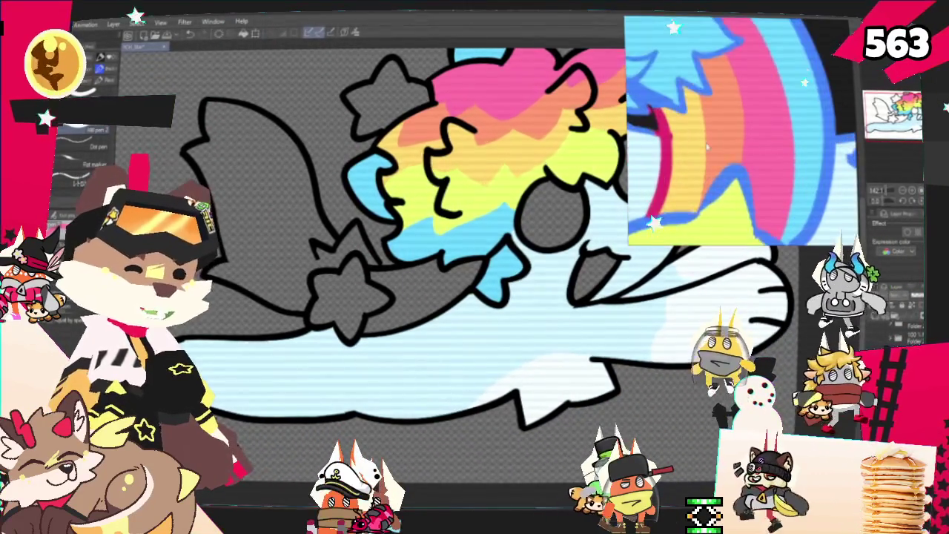
{"action": "left_click_drag", "start_coordinate": [413, 70], "coordinate": [689, 129]}
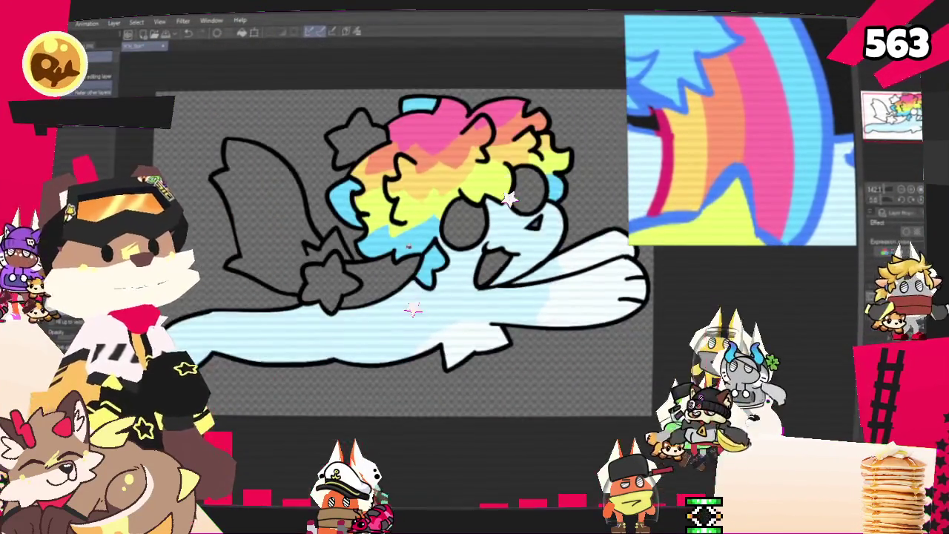
{"action": "left_click", "coordinate": [349, 286]}
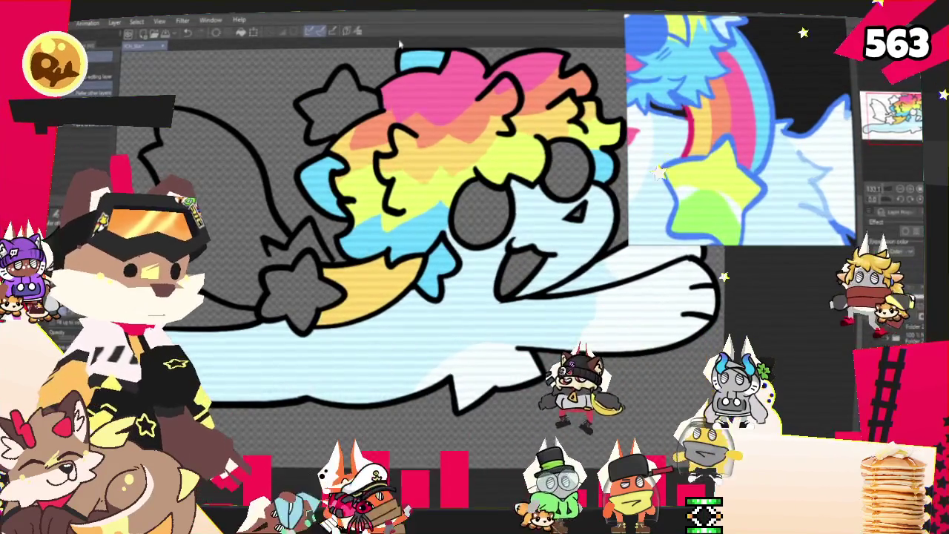
{"action": "left_click", "coordinate": [723, 132]}
{"action": "scroll", "coordinate": [738, 129], "scroll_direction": "down", "scroll_amount": 3}
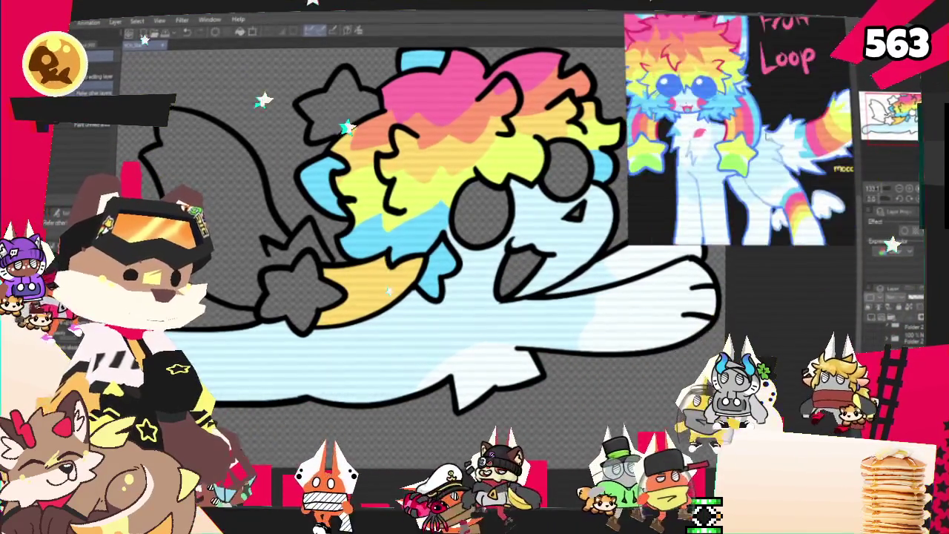
Paint orange and pink stripes into the tail, undoing then restoring them.
{"action": "scroll", "coordinate": [738, 130], "scroll_direction": "up", "scroll_amount": 2}
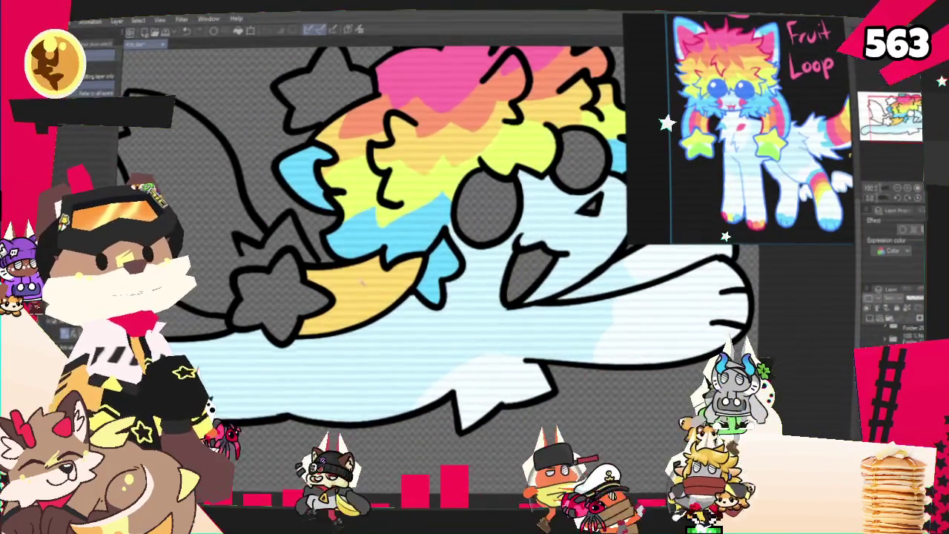
{"action": "key", "text": "ctrl+a"}
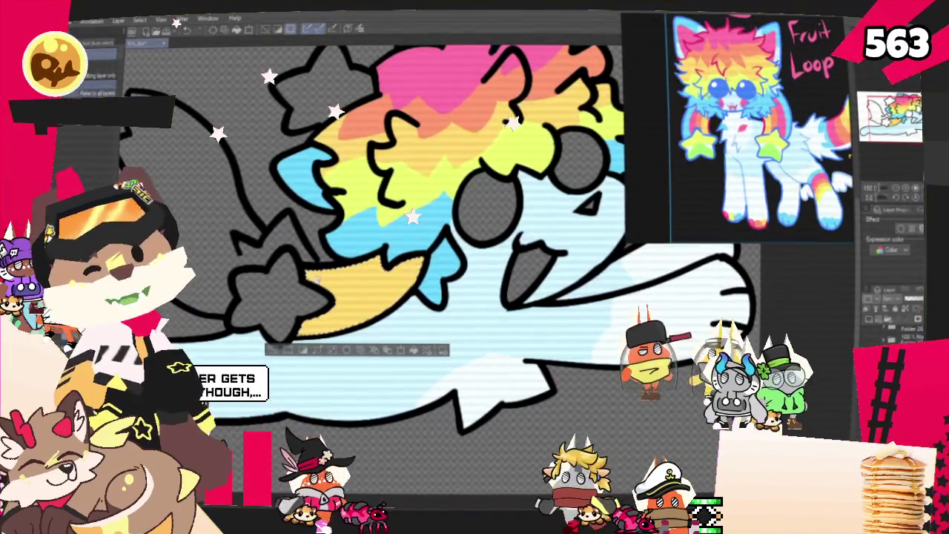
{"action": "key", "text": "p"}
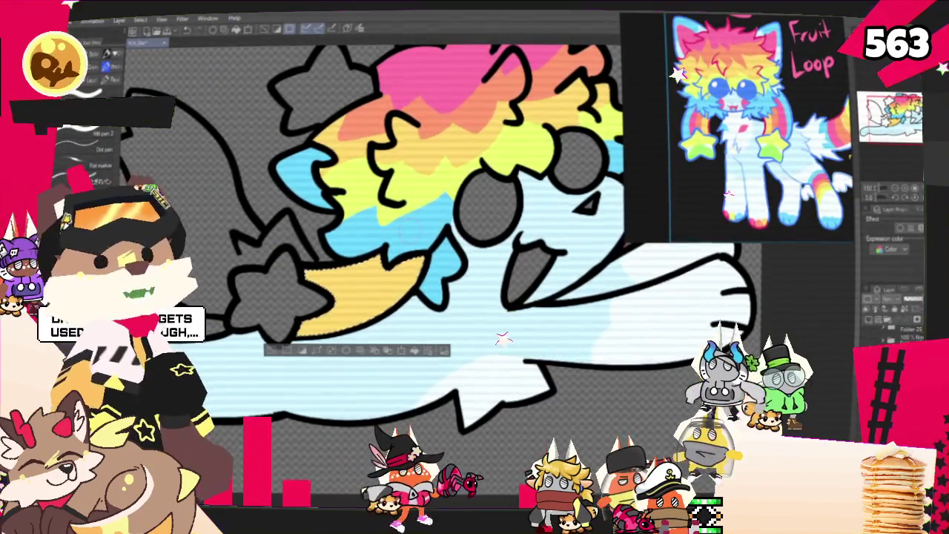
{"action": "left_click_drag", "start_coordinate": [415, 267], "coordinate": [293, 293]}
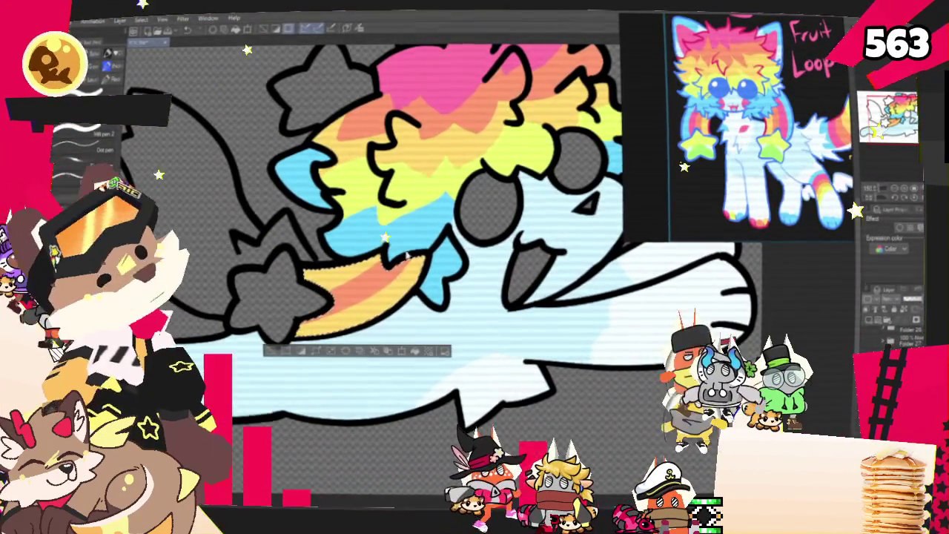
{"action": "key", "text": "ctrl+z"}
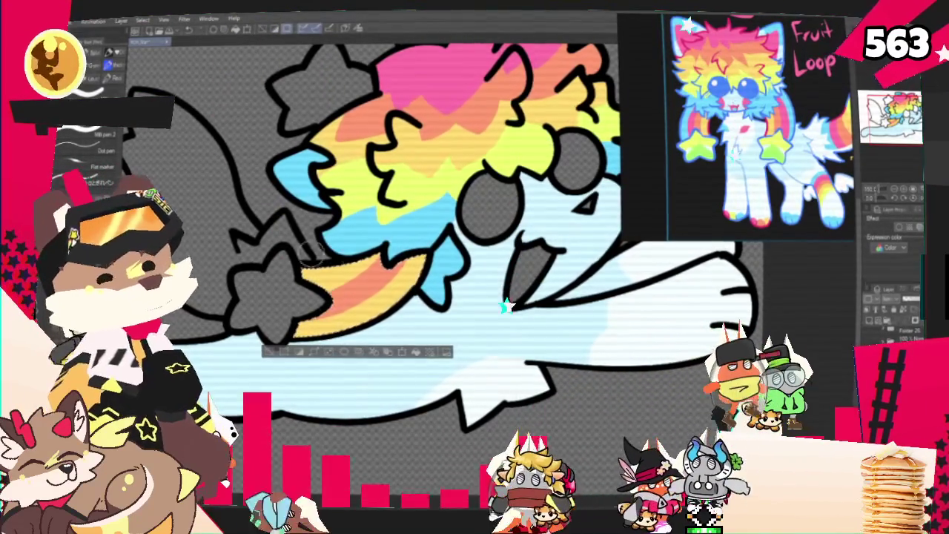
{"action": "key", "text": "ctrl+y"}
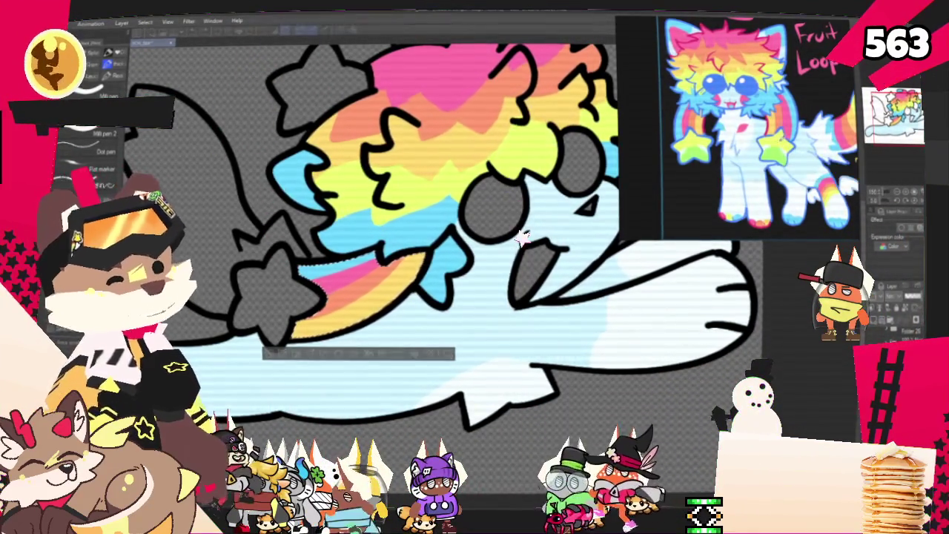
Deselect and fill the lower-left and upper stars yellow-green.
{"action": "left_click", "coordinate": [271, 357]}
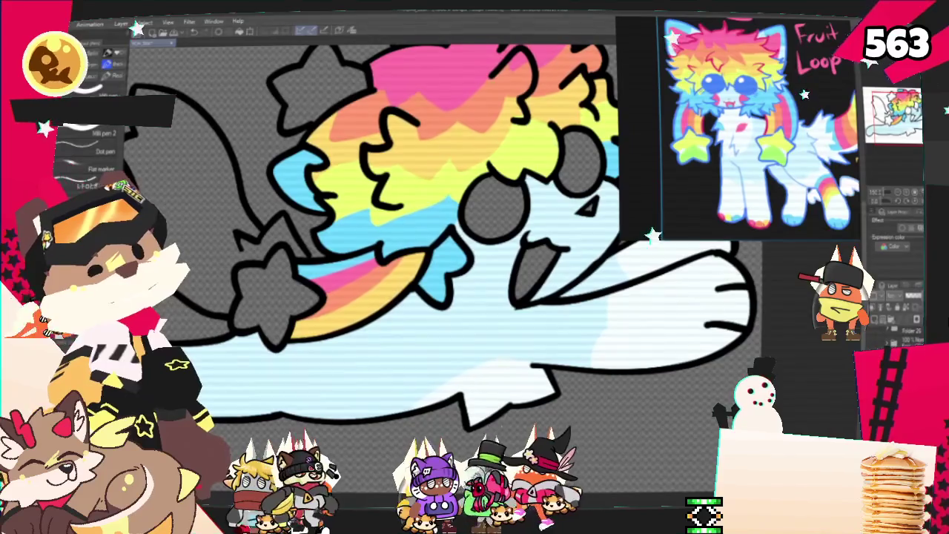
{"action": "left_click", "coordinate": [269, 276]}
{"action": "left_click", "coordinate": [319, 85]}
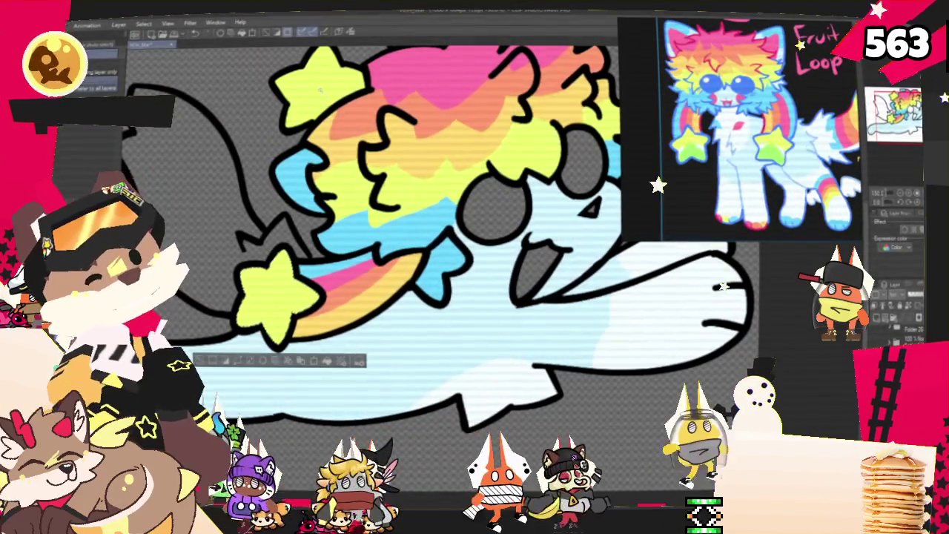
Pick a colour from the screen and add a white highlight down the green star's left side.
{"action": "key", "text": "p"}
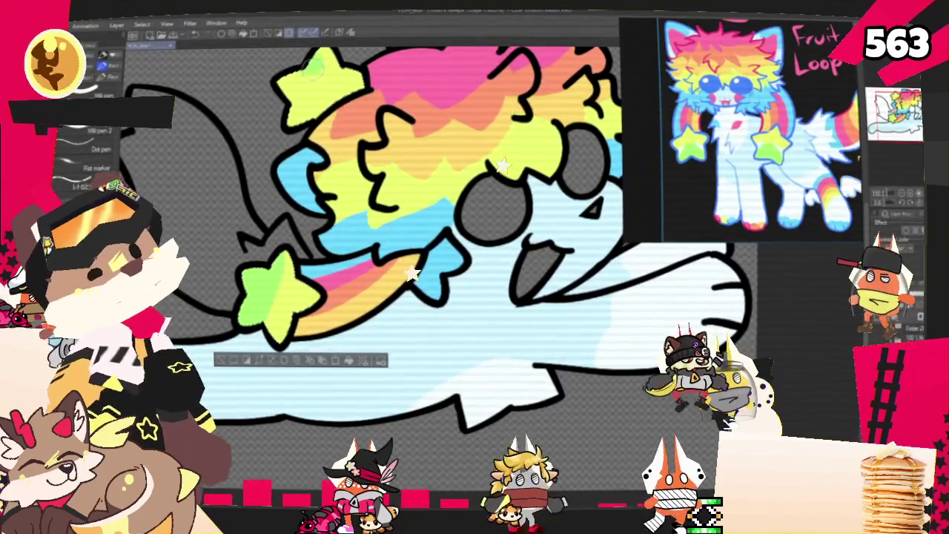
{"action": "left_click", "coordinate": [300, 33]}
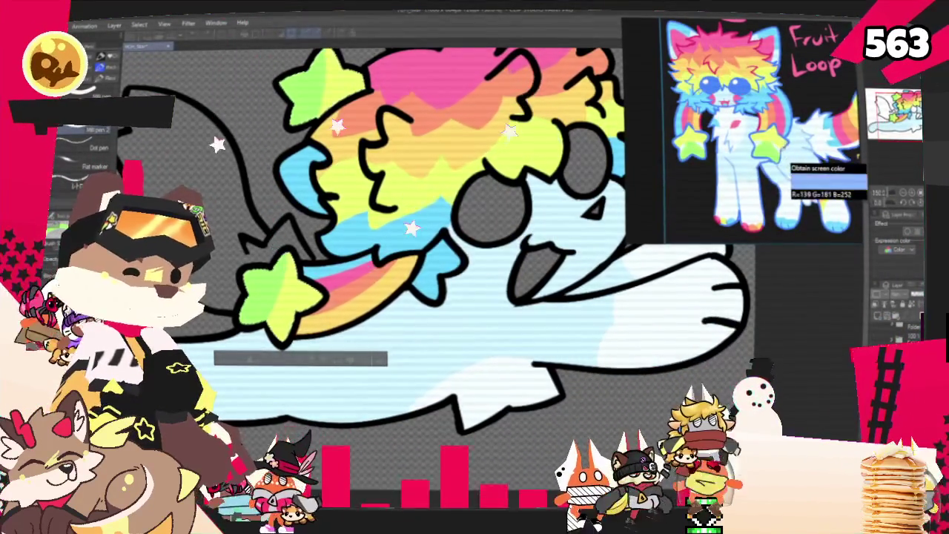
{"action": "scroll", "coordinate": [519, 215], "scroll_direction": "down", "scroll_amount": 1}
{"action": "scroll", "coordinate": [519, 215], "scroll_direction": "up", "scroll_amount": 2}
{"action": "scroll", "coordinate": [520, 215], "scroll_direction": "up", "scroll_amount": 2}
{"action": "scroll", "coordinate": [474, 267], "scroll_direction": "right", "scroll_amount": 5}
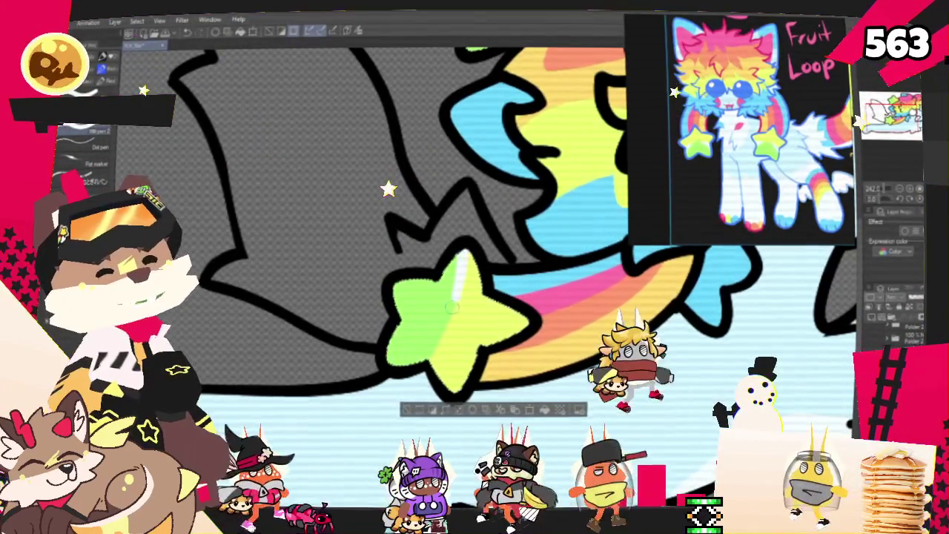
{"action": "left_click_drag", "start_coordinate": [460, 245], "coordinate": [448, 305]}
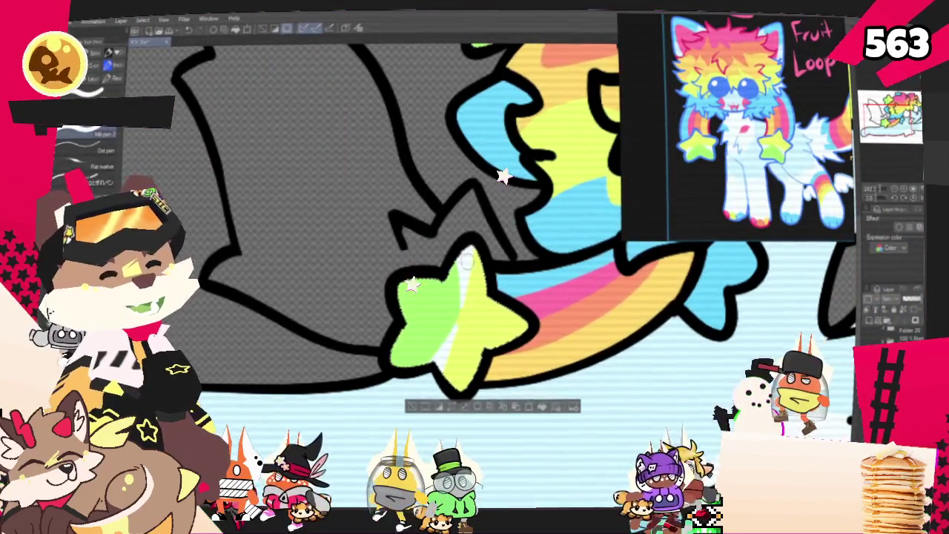
Rotate and pan the view past the wing and star toward the cat's body.
{"action": "left_click_drag", "start_coordinate": [507, 331], "coordinate": [445, 223]}
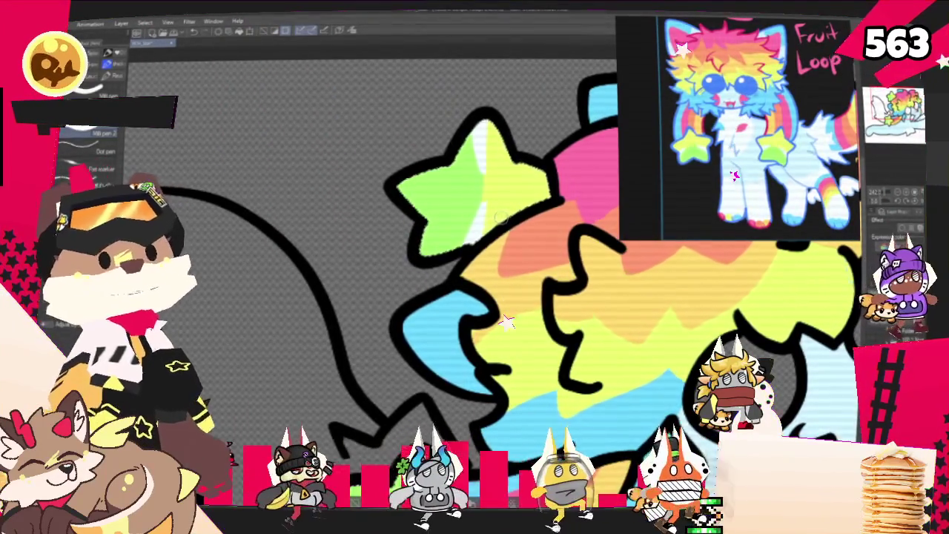
{"action": "left_click_drag", "start_coordinate": [474, 186], "coordinate": [281, 282]}
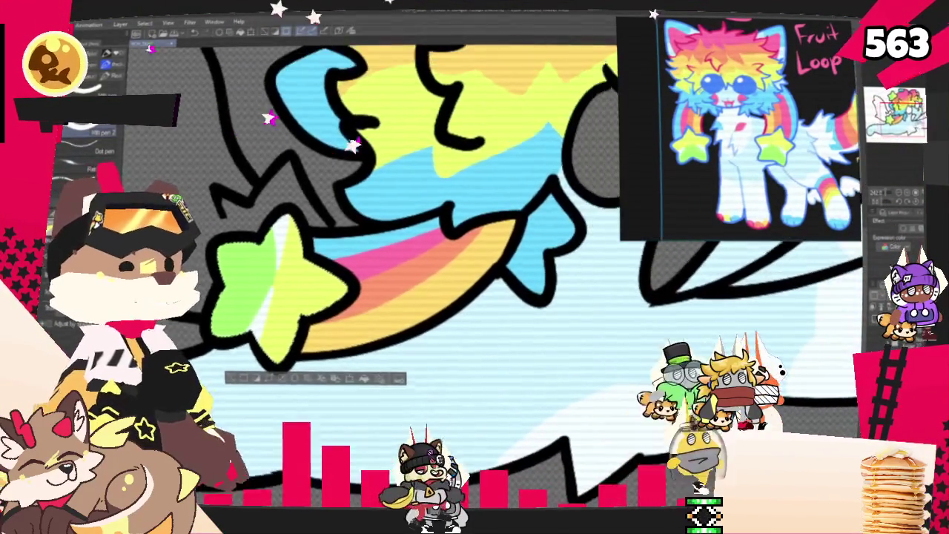
{"action": "left_click_drag", "start_coordinate": [474, 222], "coordinate": [348, 230]}
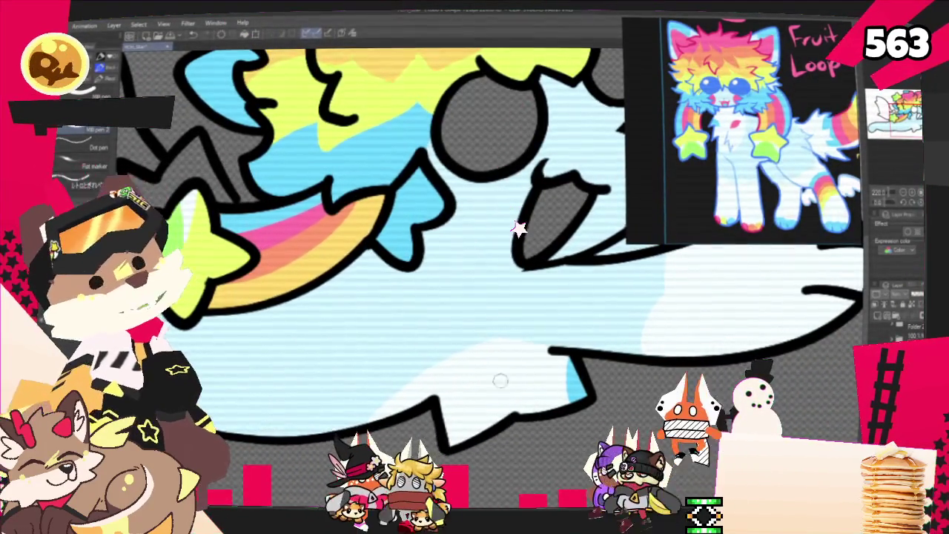
Paint a small pink heart on the chest and tidy its upper-left lobe.
{"action": "mouse_move", "coordinate": [479, 362]}
{"action": "left_mouse_down"}
{"action": "mouse_move", "coordinate": [518, 375]}
{"action": "mouse_move", "coordinate": [492, 382]}
{"action": "left_mouse_up"}
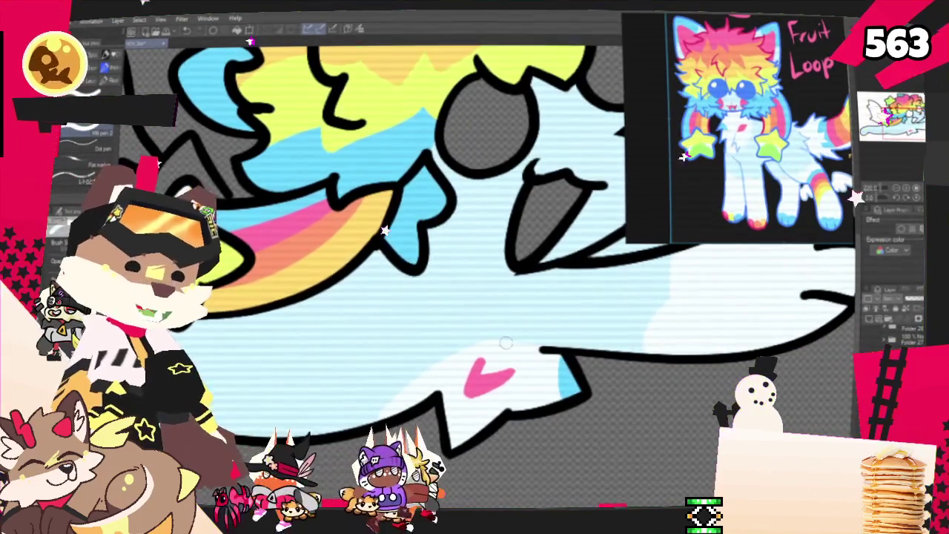
{"action": "left_click_drag", "start_coordinate": [479, 362], "coordinate": [472, 366]}
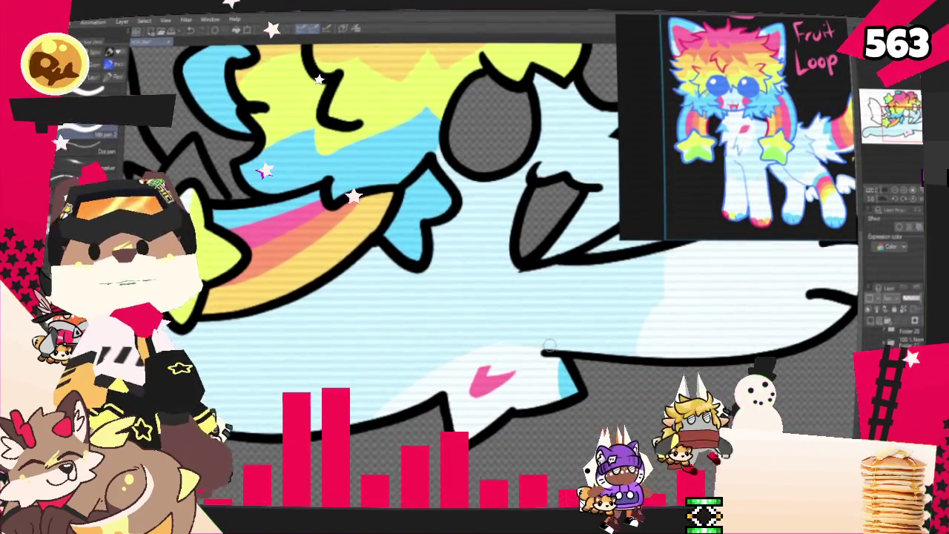
{"action": "mouse_move", "coordinate": [423, 287]}
{"action": "left_mouse_down"}
{"action": "mouse_move", "coordinate": [515, 276]}
{"action": "mouse_move", "coordinate": [482, 287]}
{"action": "left_mouse_up"}
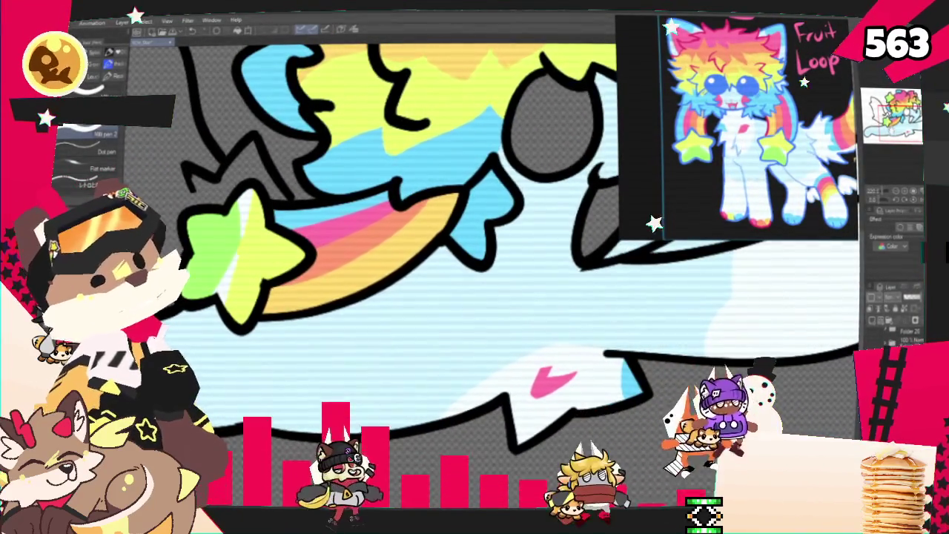
{"action": "scroll", "coordinate": [482, 287], "scroll_direction": "down", "scroll_amount": 2}
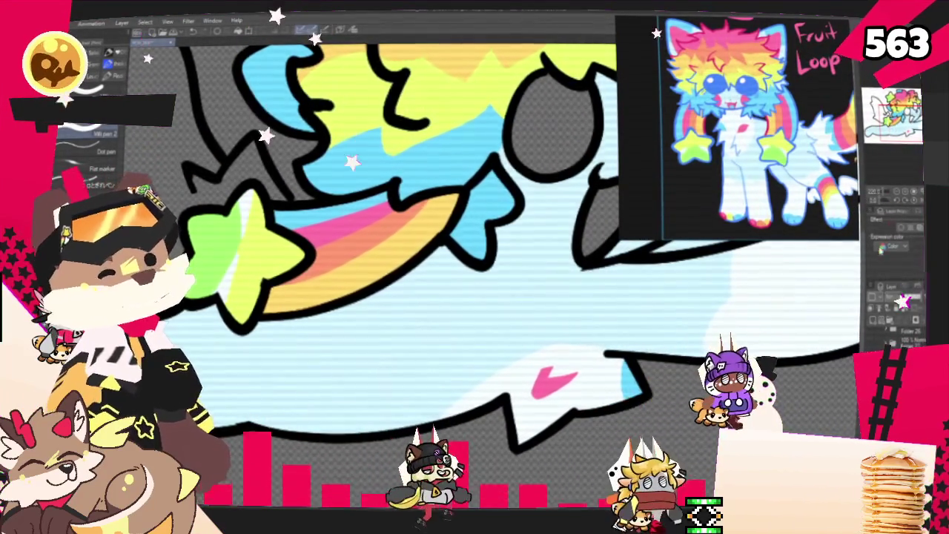
{"action": "left_click_drag", "start_coordinate": [529, 250], "coordinate": [639, 294]}
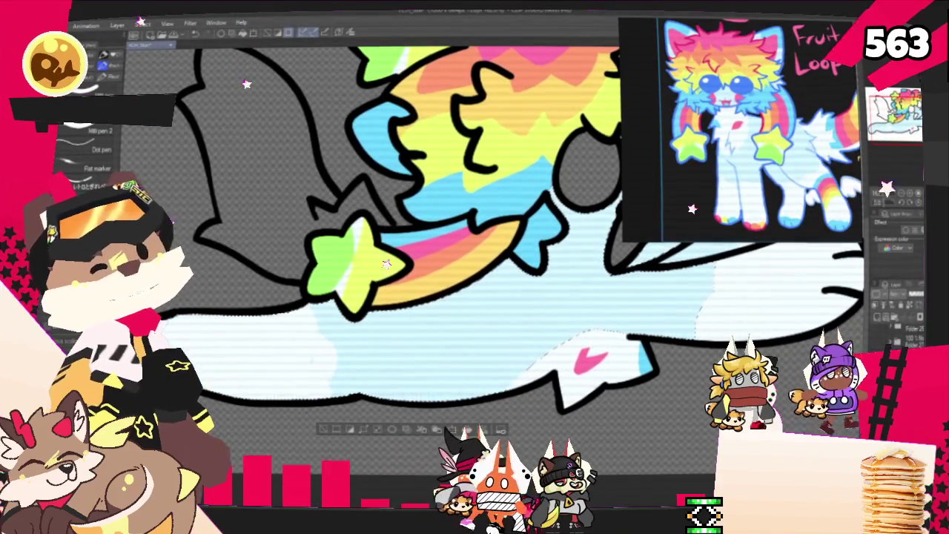
Paint vertical yellow, pink and blue stripes side by side across the hind leg.
{"action": "left_click_drag", "start_coordinate": [356, 260], "coordinate": [530, 280]}
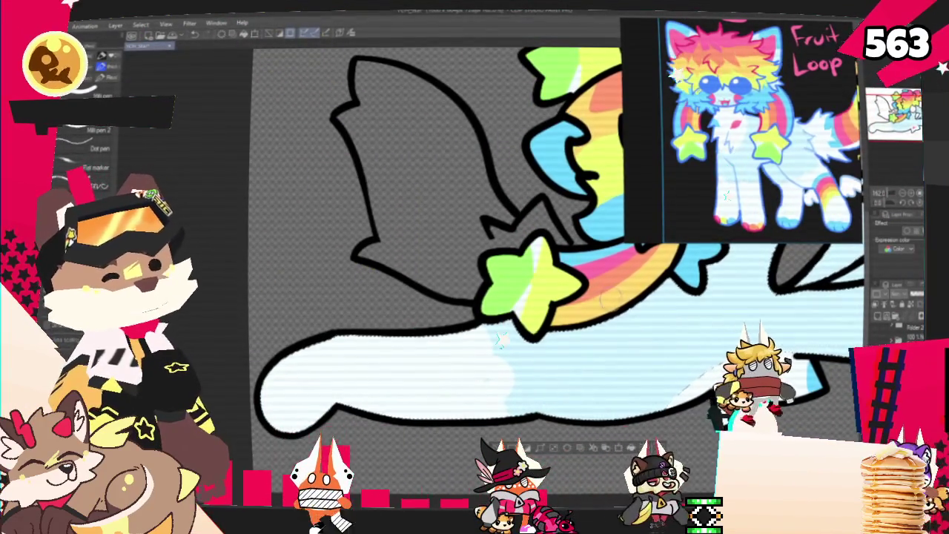
{"action": "left_click_drag", "start_coordinate": [390, 343], "coordinate": [404, 412]}
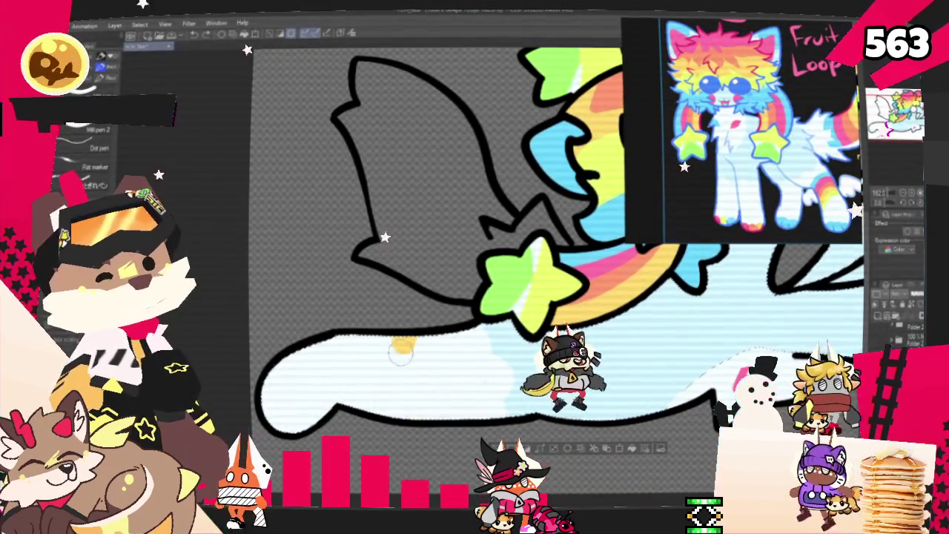
{"action": "left_click_drag", "start_coordinate": [415, 340], "coordinate": [419, 416]}
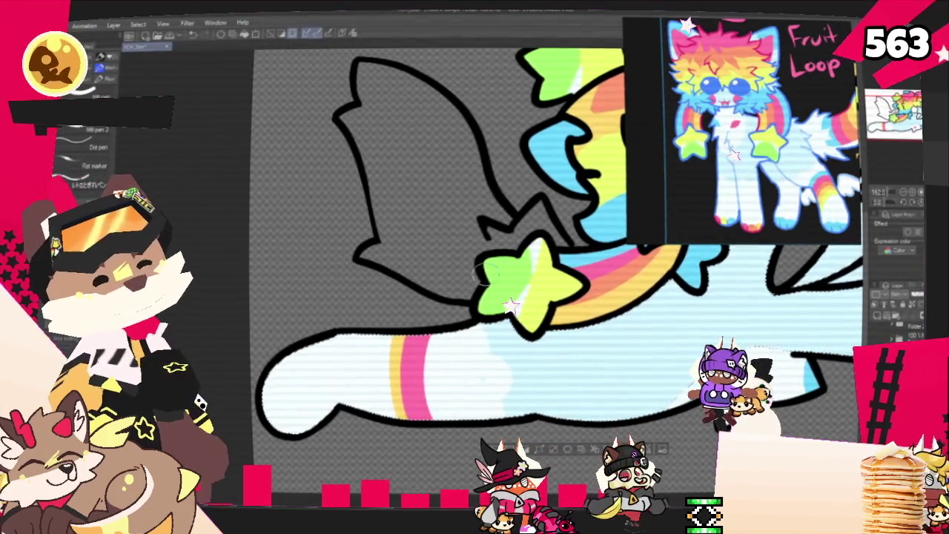
{"action": "left_click_drag", "start_coordinate": [432, 340], "coordinate": [435, 416]}
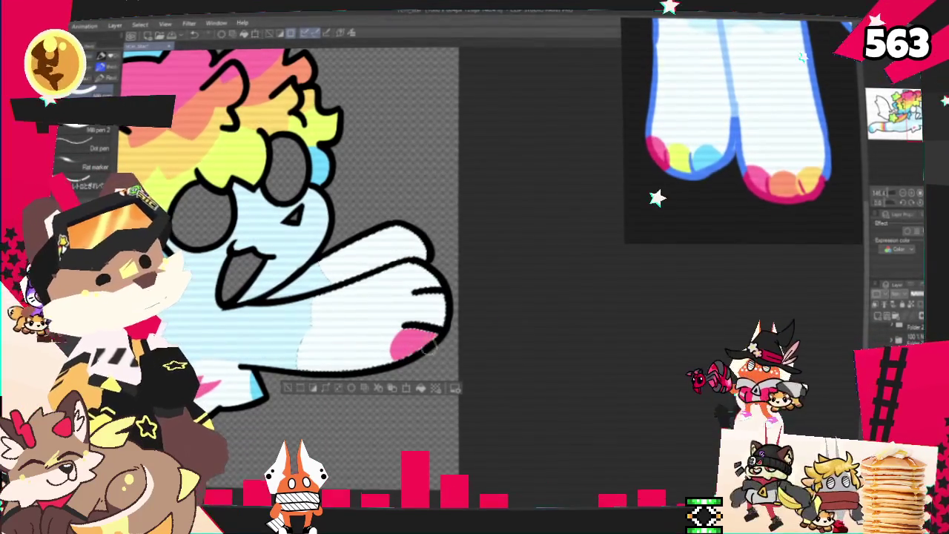
Fill a yellow toe and a light-blue toe above the pink one on the front paw.
{"action": "left_click", "coordinate": [426, 307]}
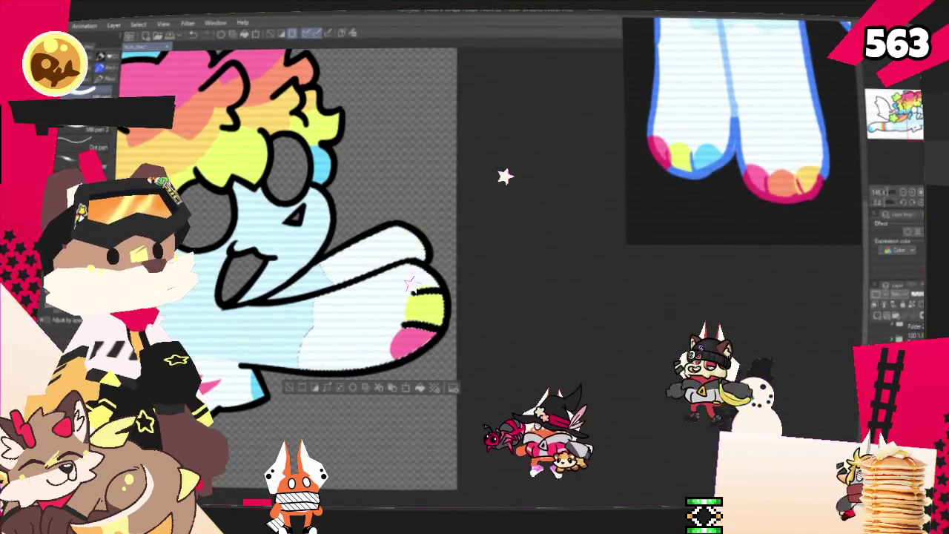
{"action": "left_click", "coordinate": [411, 279]}
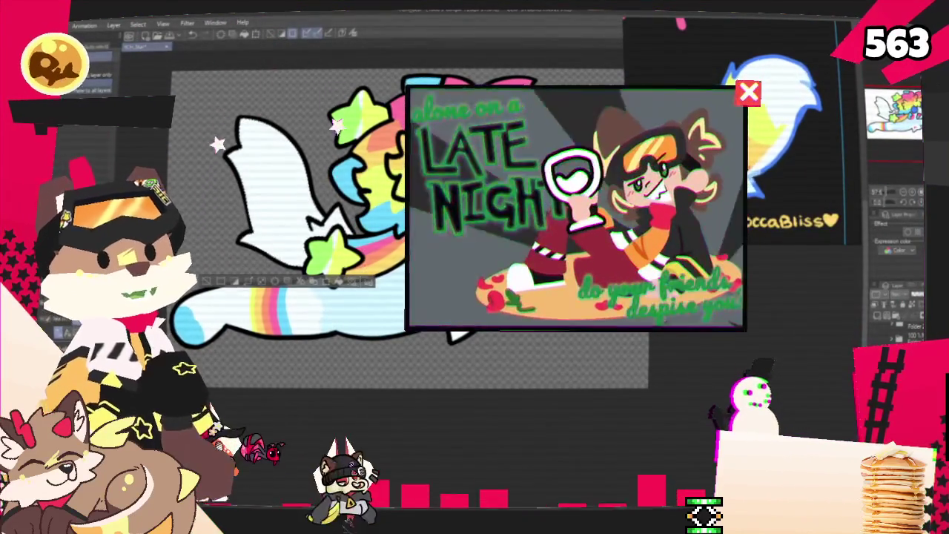
Pan and zoom the view toward the face and select the Pen brushes.
{"action": "left_click_drag", "start_coordinate": [182, 168], "coordinate": [222, 168]}
{"action": "scroll", "coordinate": [222, 169], "scroll_direction": "up", "scroll_amount": 2}
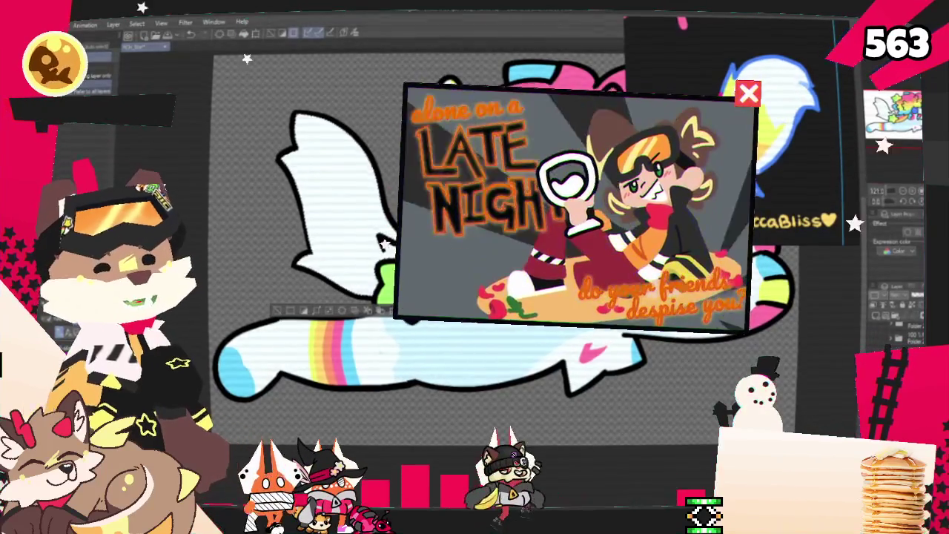
{"action": "key", "text": "p"}
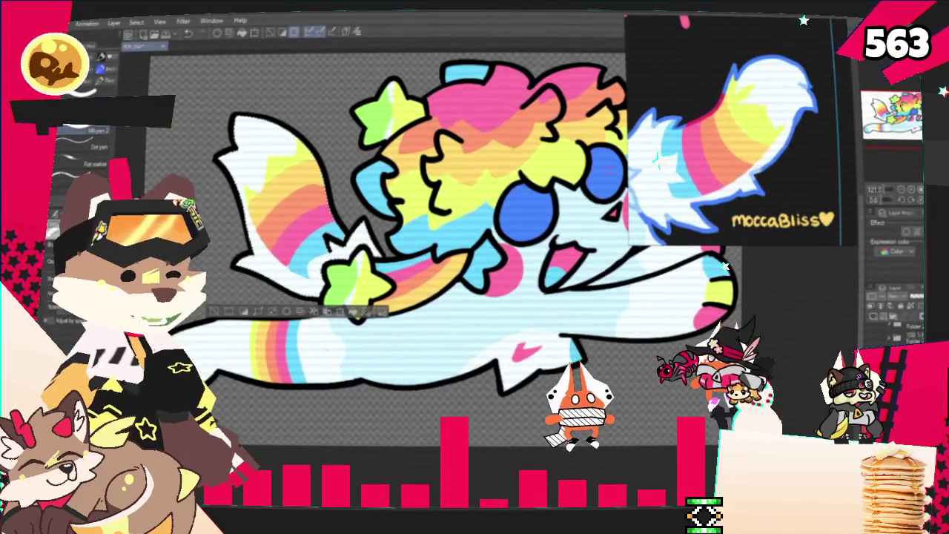
Zoom out to see the whole cat, then zoom in close on its face and hair.
{"action": "key", "text": "ctrl+minus"}
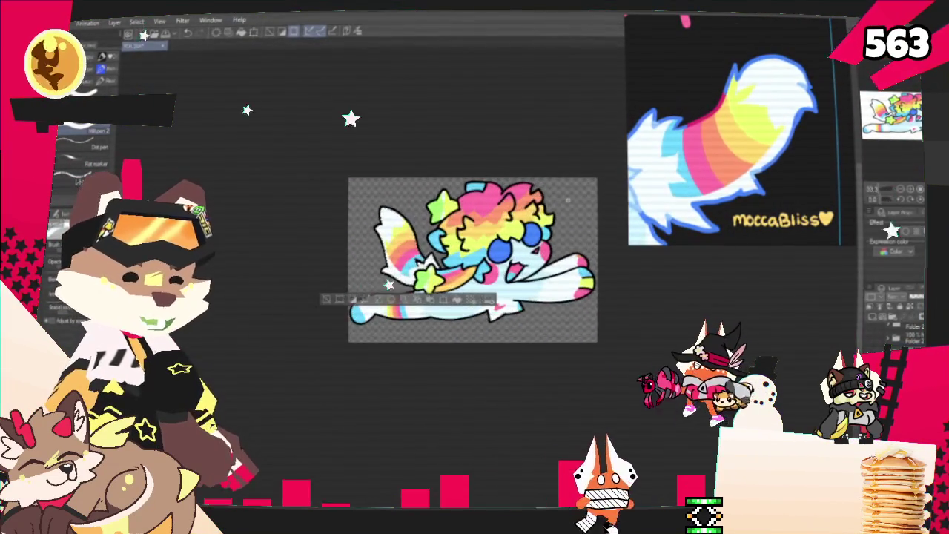
{"action": "key", "text": "ctrl+plus"}
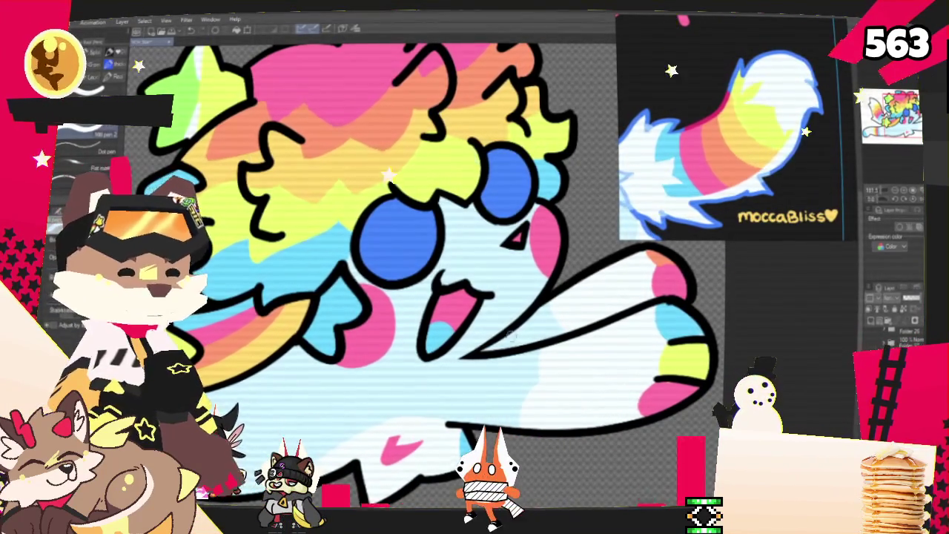
{"action": "scroll", "coordinate": [445, 282], "scroll_direction": "up", "scroll_amount": 2}
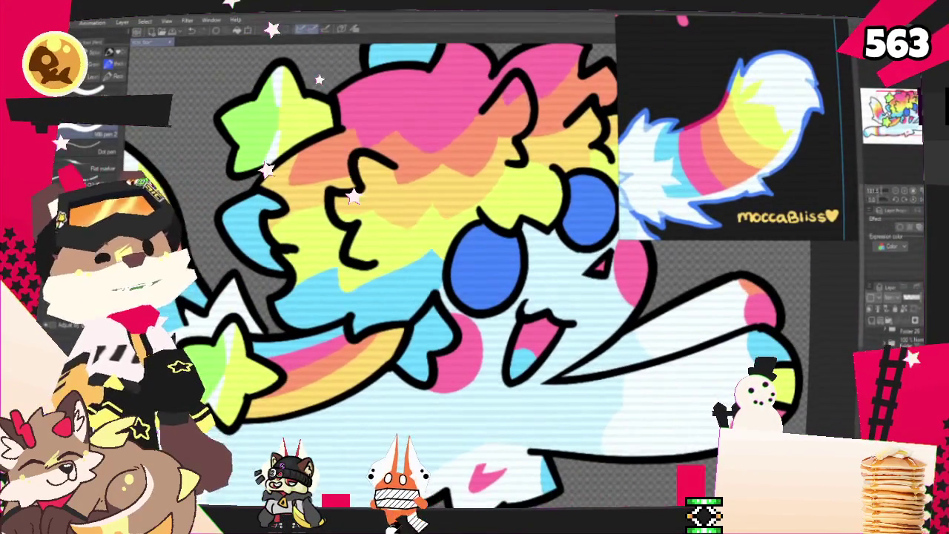